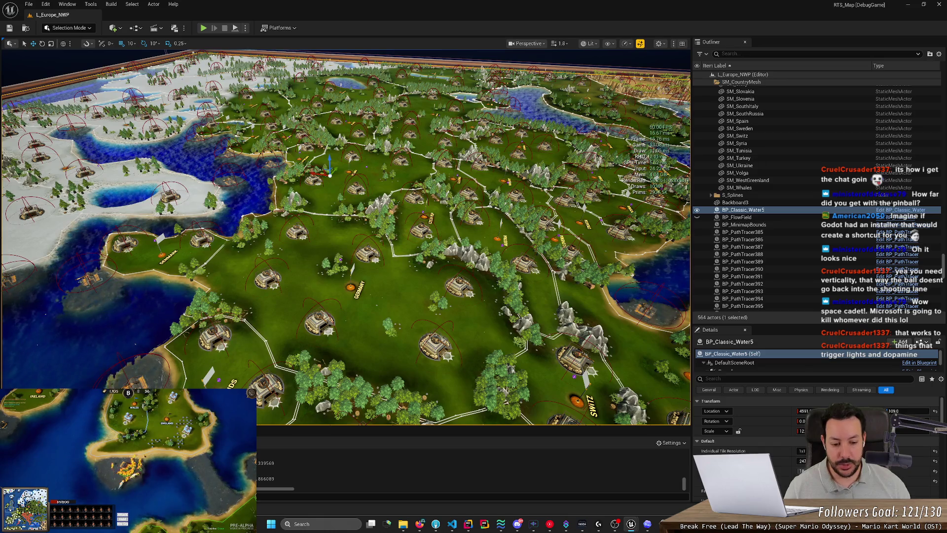
# Step: Bring the NS_FortressToRallyPoint Niagara editor forward and widen its graph and timeline panels
pyautogui.moveTo(631, 524)
pyautogui.click(658, 493)
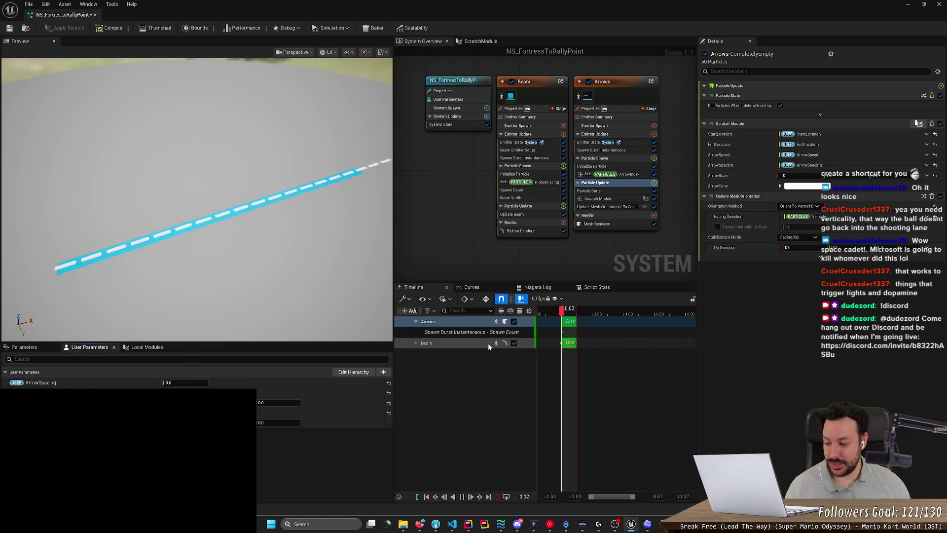
pyautogui.moveTo(394, 316)
pyautogui.mouseDown()
pyautogui.moveTo(352, 312)
pyautogui.moveTo(495, 312)
pyautogui.moveTo(400, 311)
pyautogui.mouseUp()
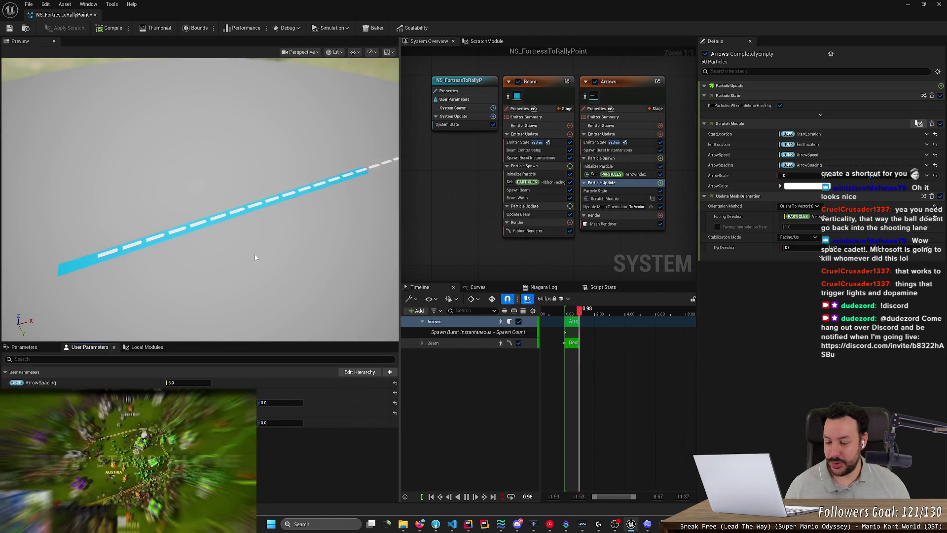
# Step: Orbit the Preview viewport to inspect the arrow beam, then switch to ChatGPT
pyautogui.moveTo(250, 265); pyautogui.dragTo(241, 268)
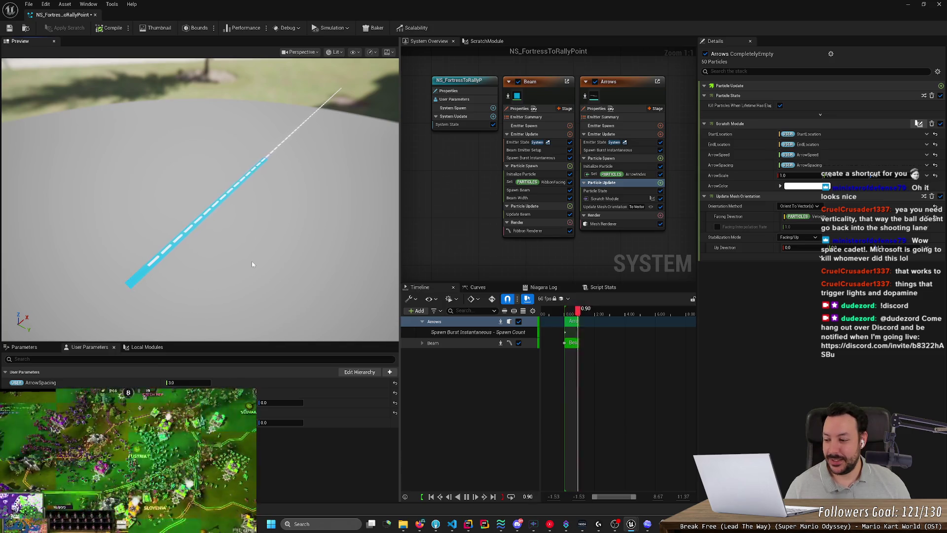
pyautogui.moveTo(252, 261); pyautogui.dragTo(252, 264)
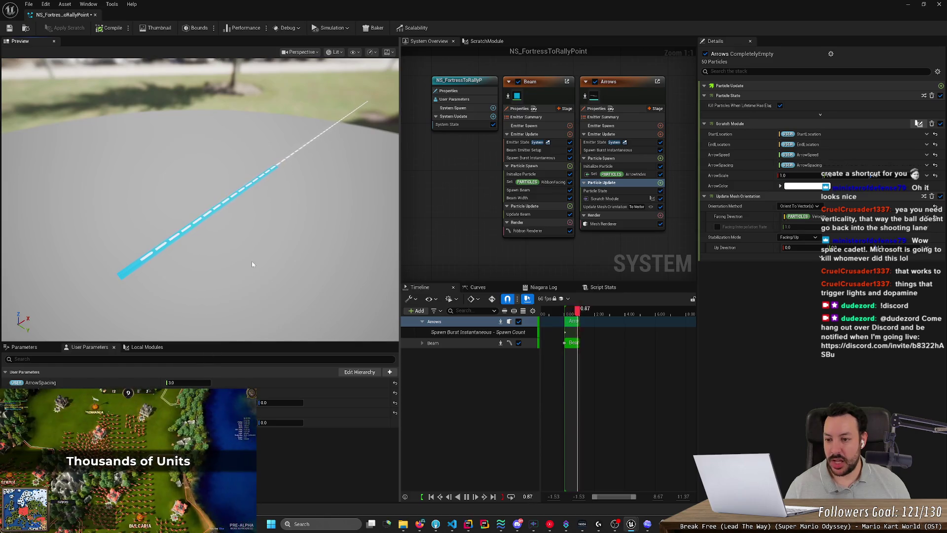
pyautogui.hotkey('alt', 'Tab')
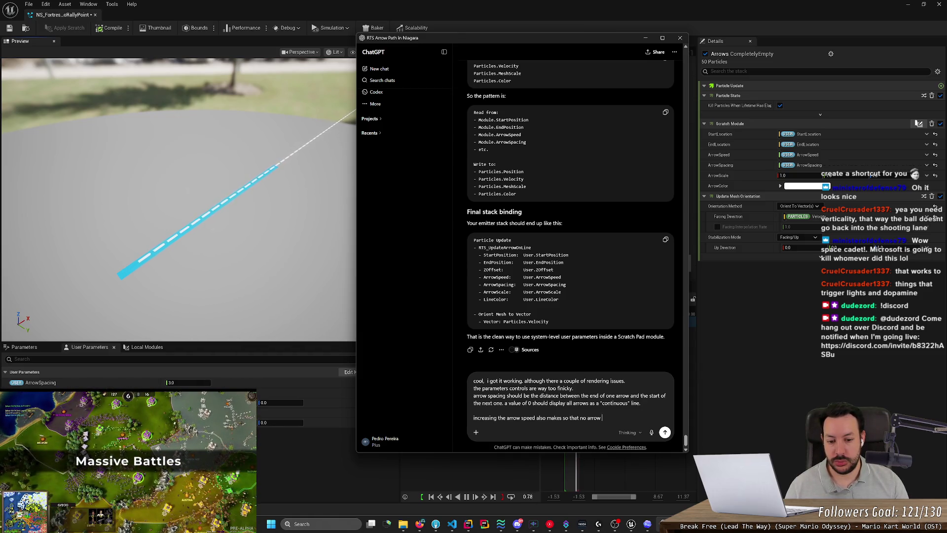
# Step: Replace the unfinished line with 'This should work independently on distance between start and end' and send it
pyautogui.hotkey('ctrl', 'BackSpace')
pyautogui.hotkey('ctrl', 'BackSpace')
pyautogui.hotkey('ctrl', 'BackSpace')
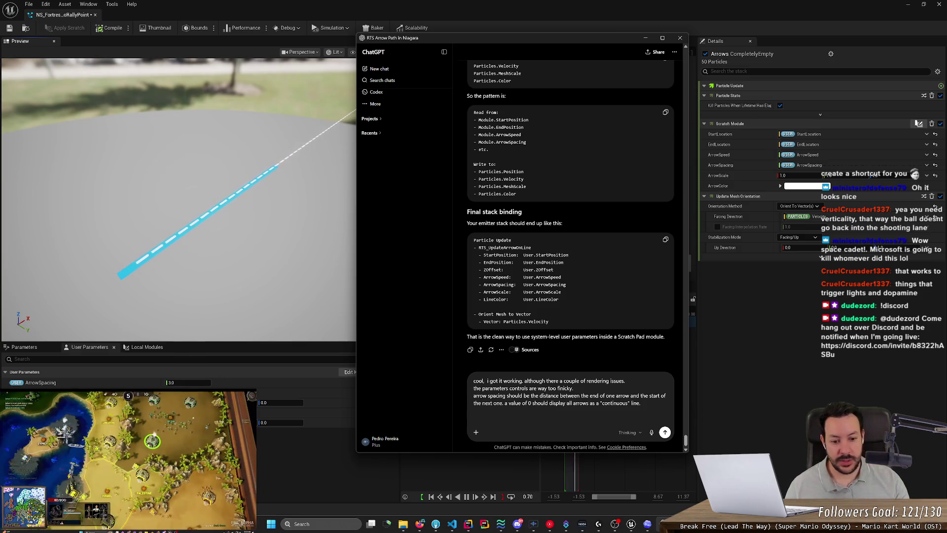
pyautogui.press('BackSpace')
pyautogui.write('h')
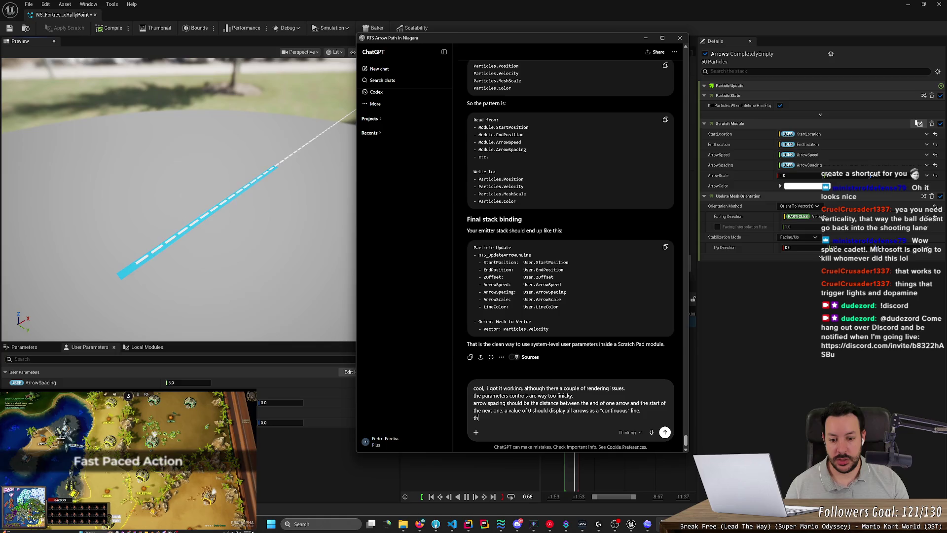
pyautogui.press('BackSpace')
pyautogui.press('BackSpace')
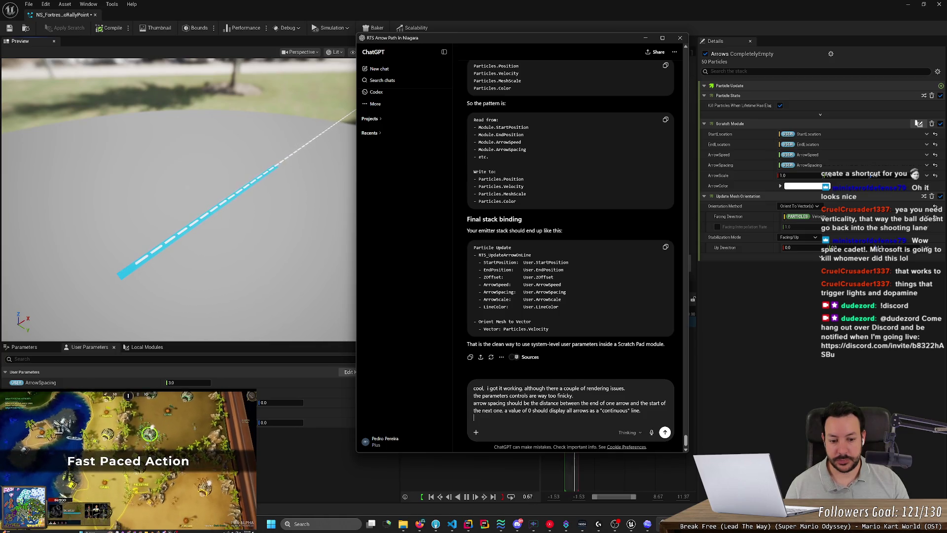
pyautogui.write('this should wor')
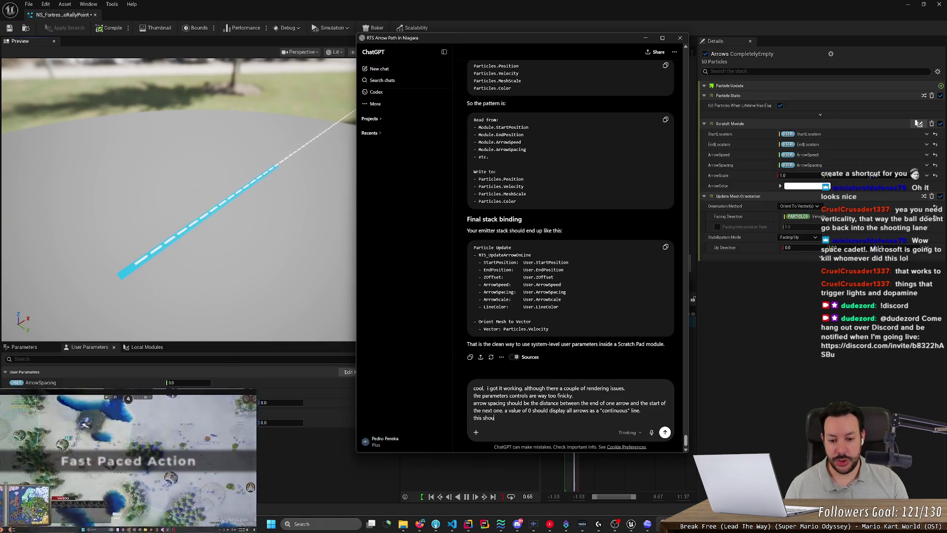
pyautogui.write('k indepe')
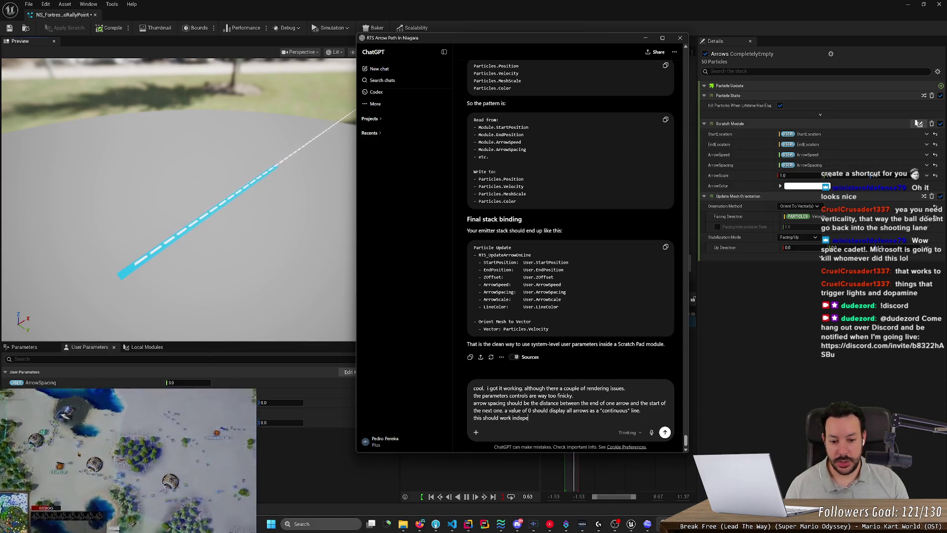
pyautogui.write('ndently on ')
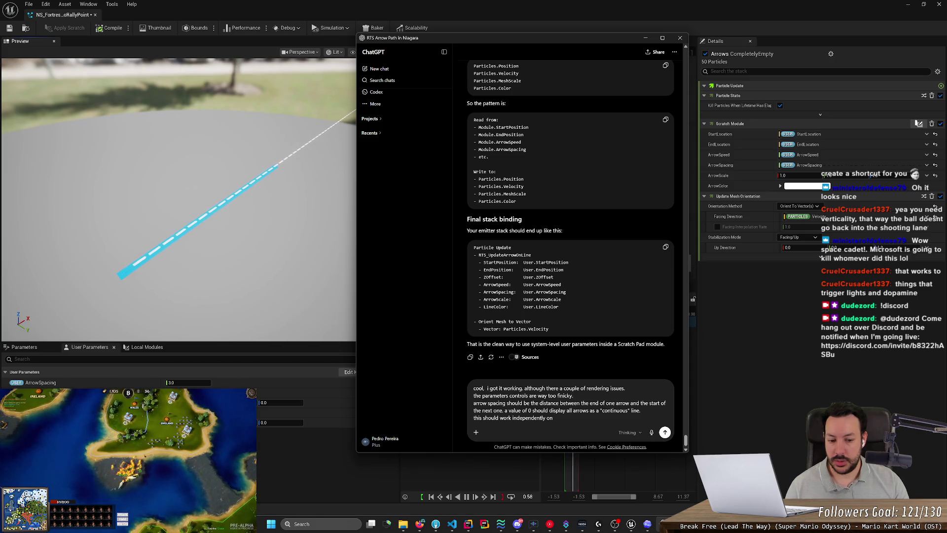
pyautogui.write('distance between start')
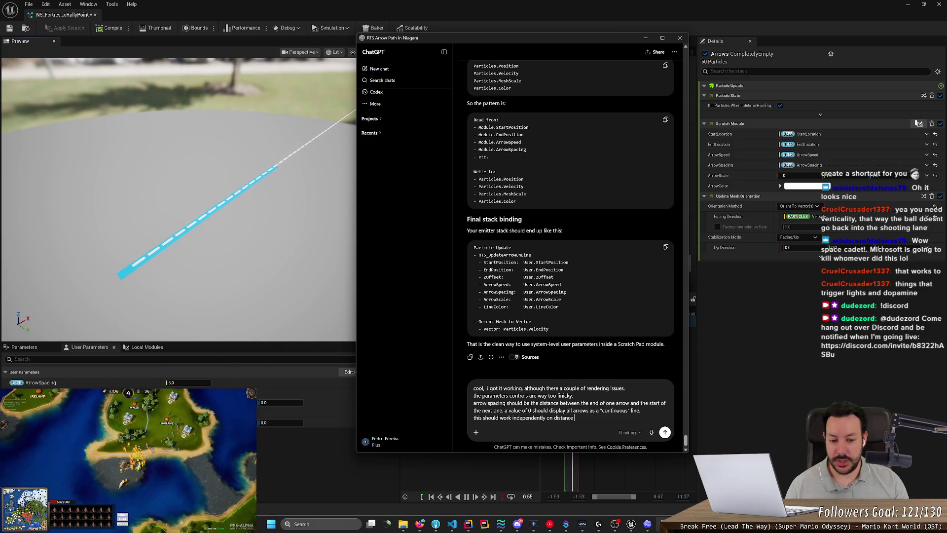
pyautogui.write(' and end.')
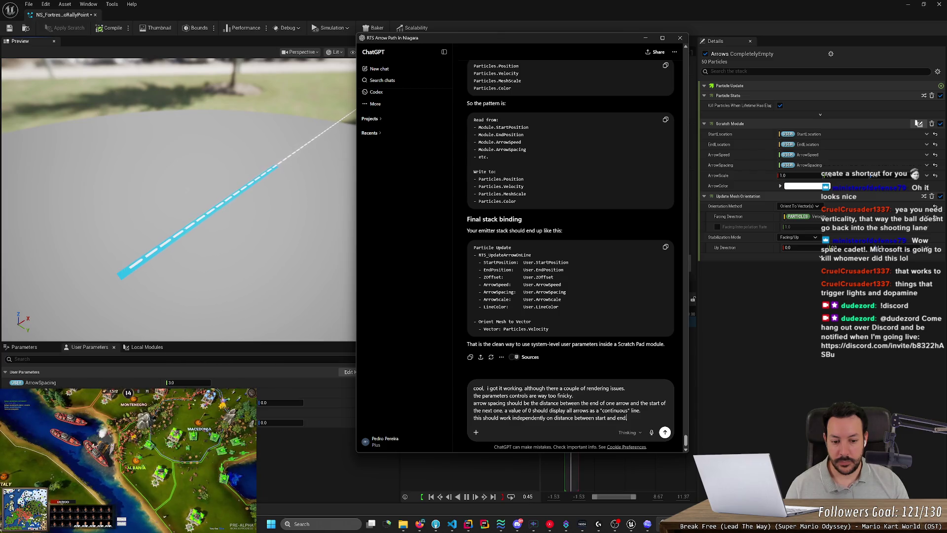
pyautogui.hotkey('shift', 'Return')
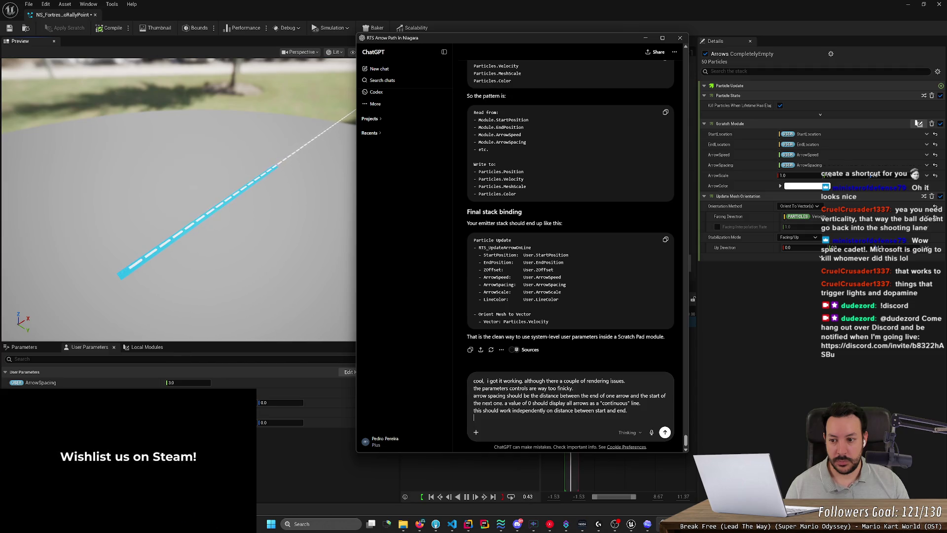
pyautogui.press('Return')
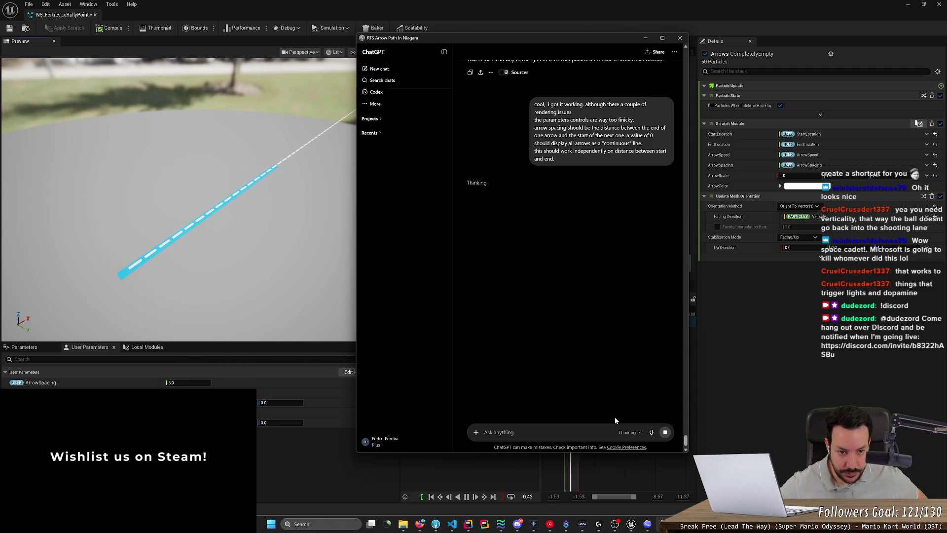
pyautogui.click(631, 524)
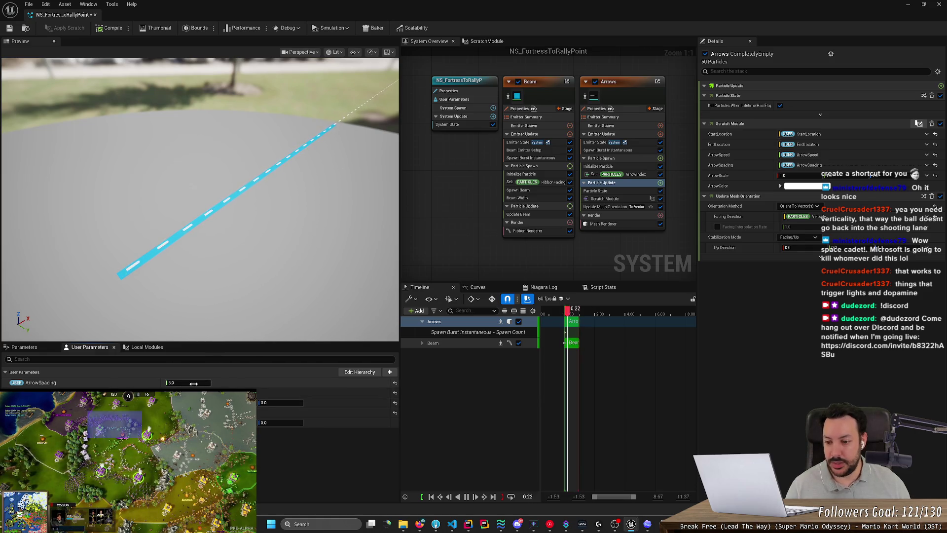
# Step: Enter 1.5 as ArrowSpacing, watch the preview, then return to ChatGPT
pyautogui.write('1.5')
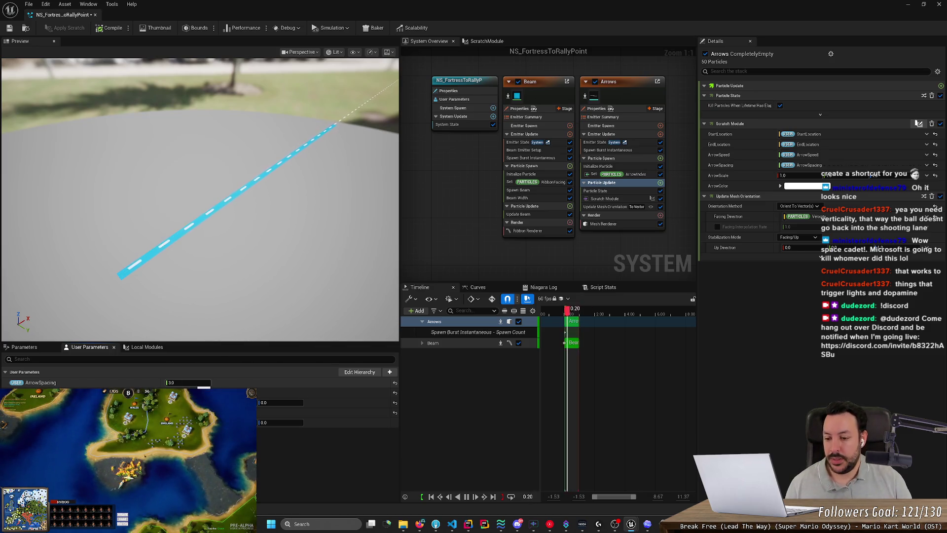
pyautogui.hotkey('alt', 'Tab')
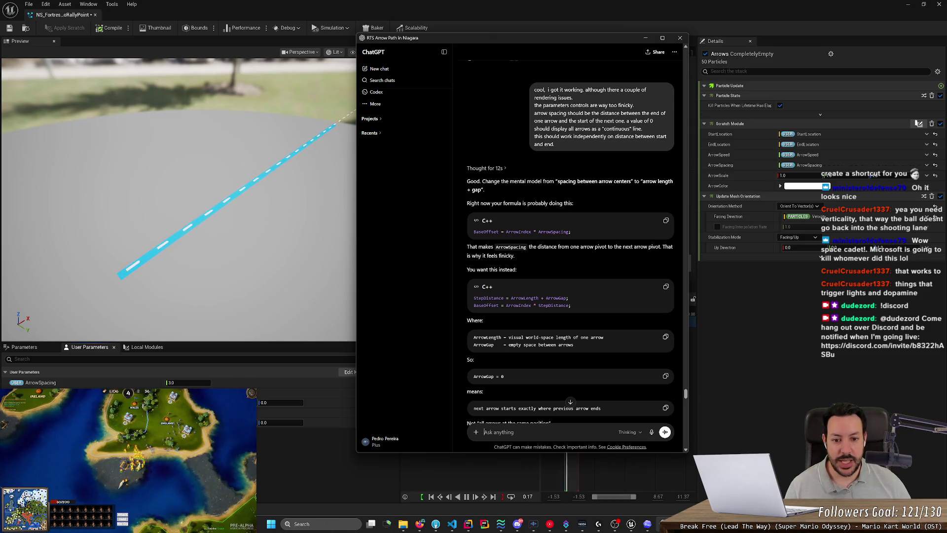
pyautogui.scroll(1, 519, 180)
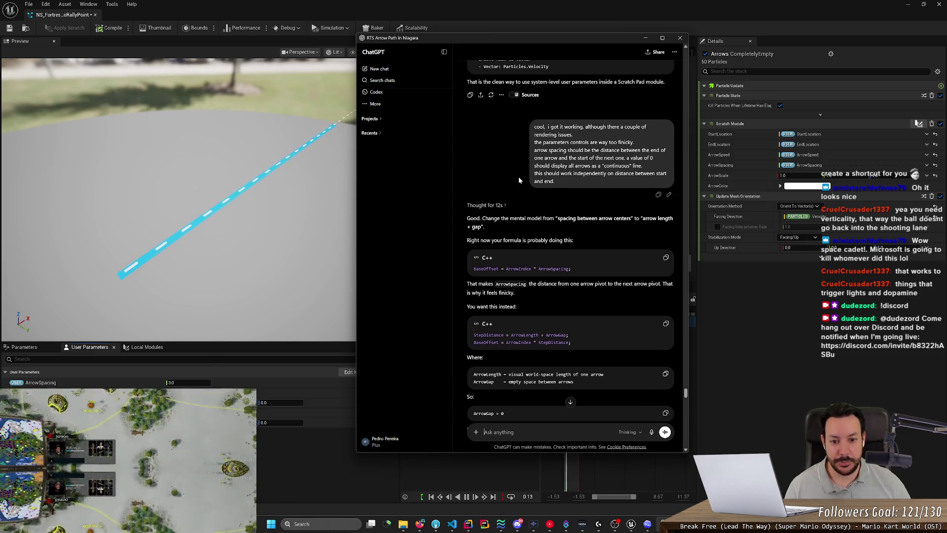
pyautogui.scroll(-15, 518, 182)
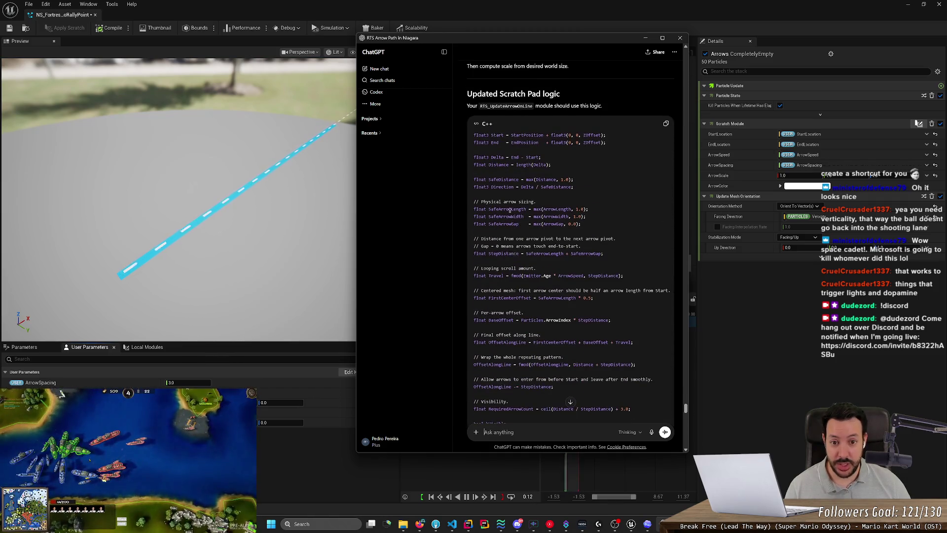
pyautogui.scroll(15, 511, 216)
pyautogui.scroll(1, 509, 217)
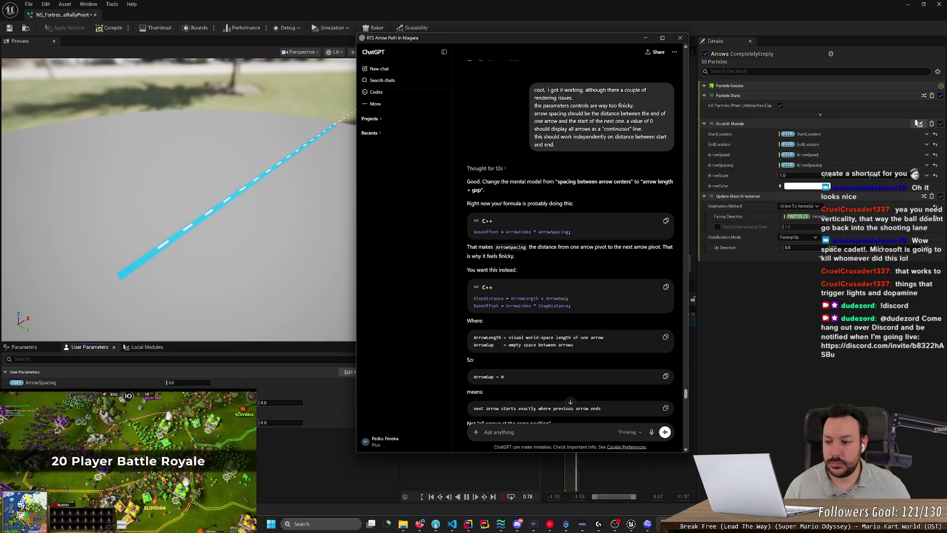
pyautogui.scroll(-2, 531, 252)
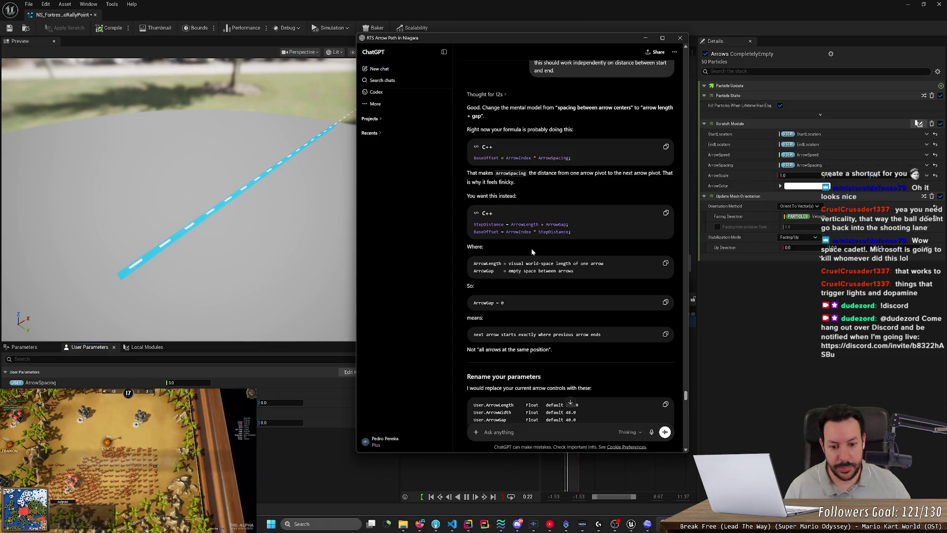
pyautogui.scroll(-1, 532, 252)
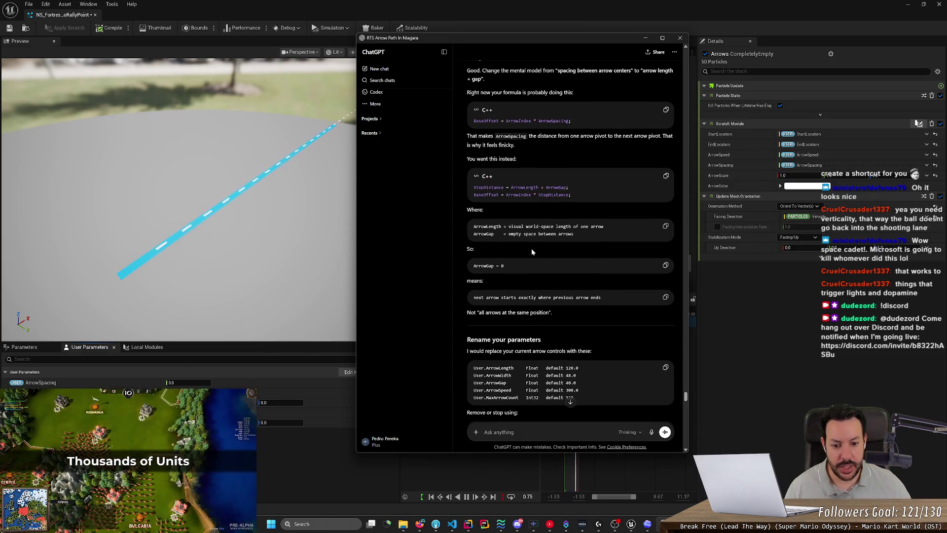
pyautogui.click(294, 362)
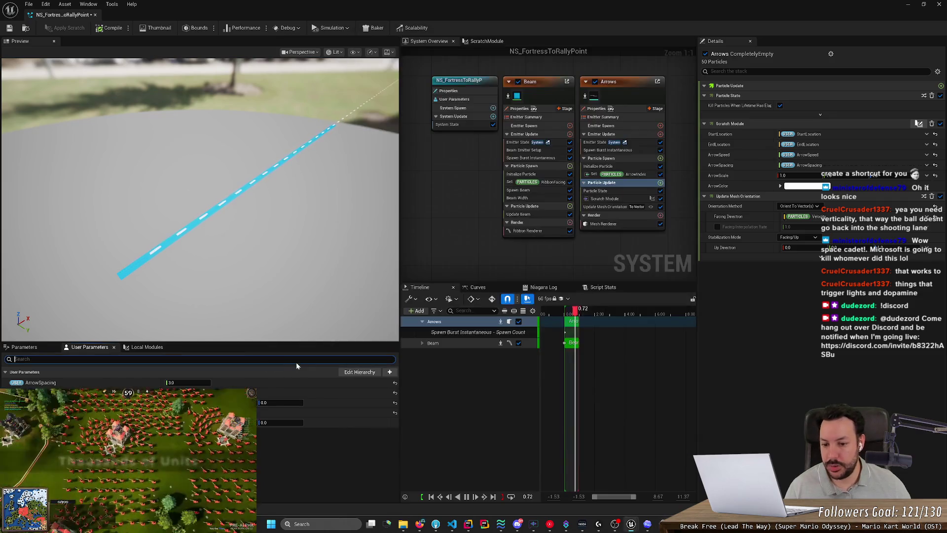
# Step: Dismiss the new user parameter type list without adding one, then disable the Arrows emitter
pyautogui.click(389, 372)
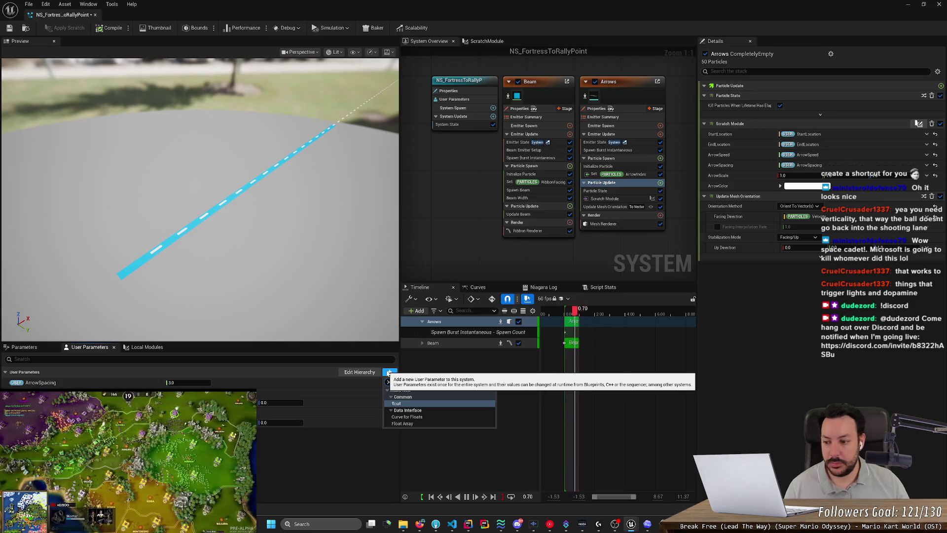
pyautogui.click(389, 374)
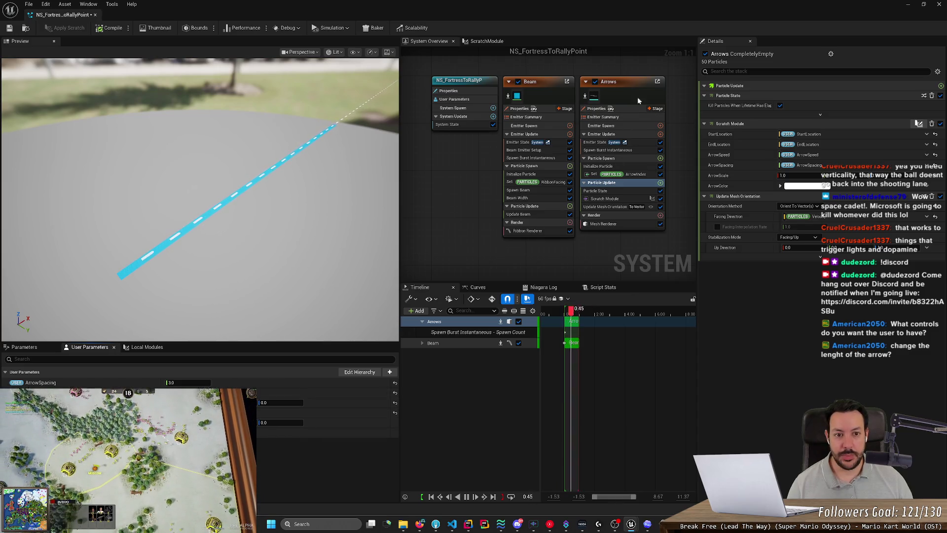
pyautogui.click(595, 82)
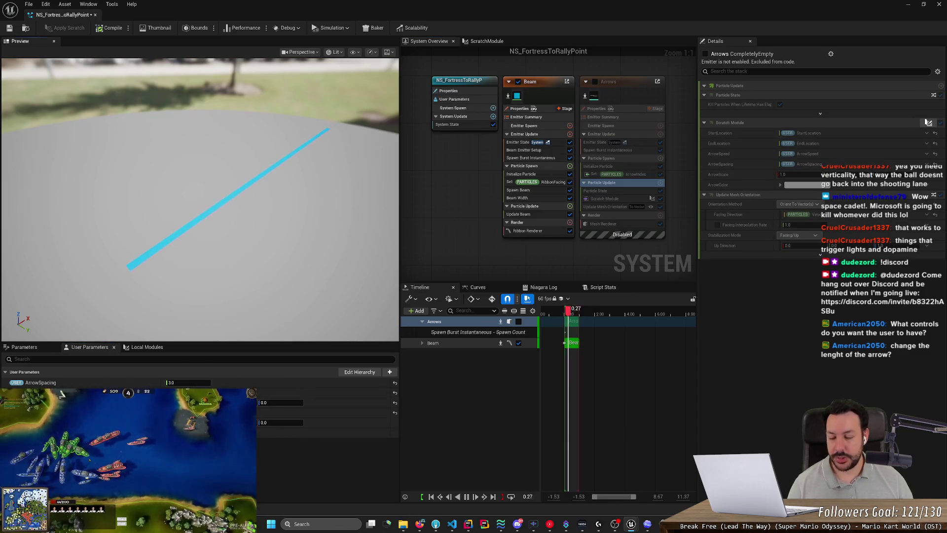
# Step: Start editing the ArrowSpacing value in User Parameters
pyautogui.click(188, 382)
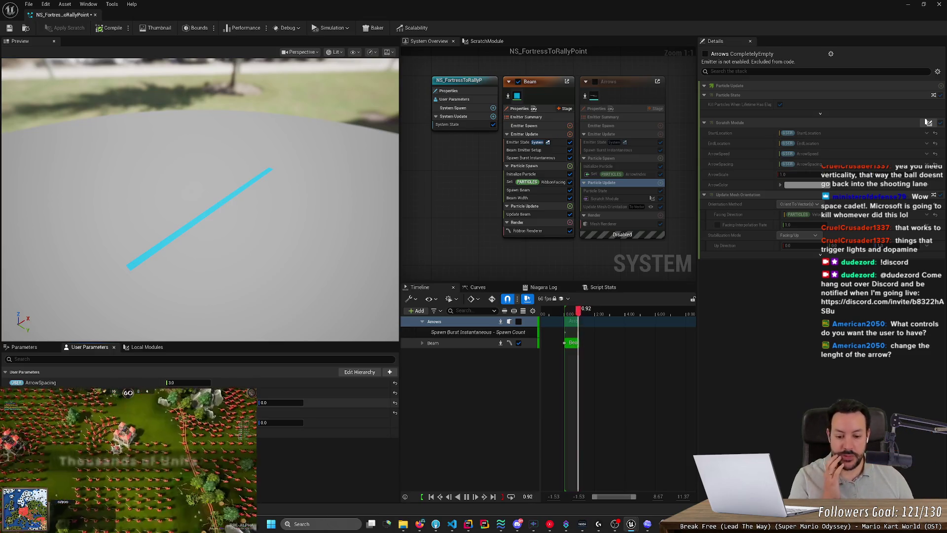
# Step: Open the task's StarCraft rally-line reference image in a new tab, zoom in, then minimize the browser
pyautogui.click(420, 524)
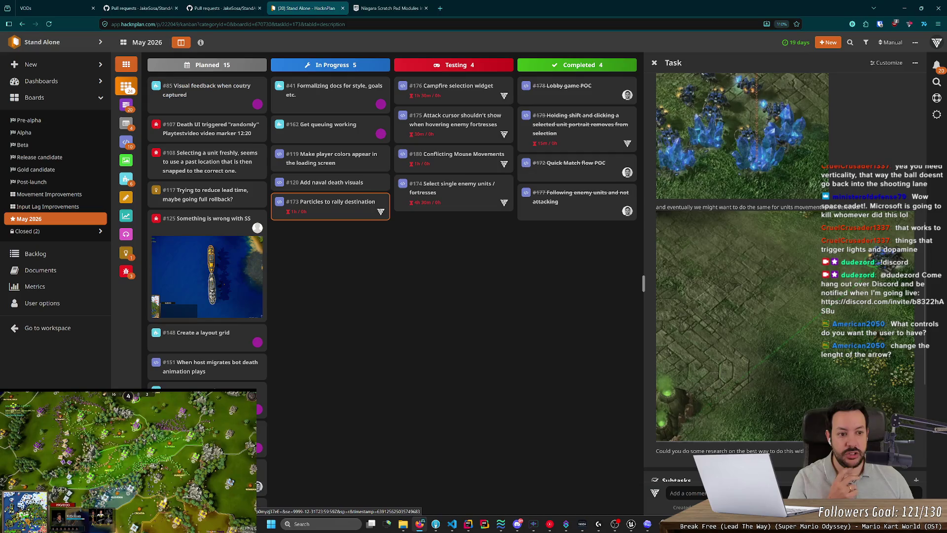
pyautogui.middleClick(778, 213)
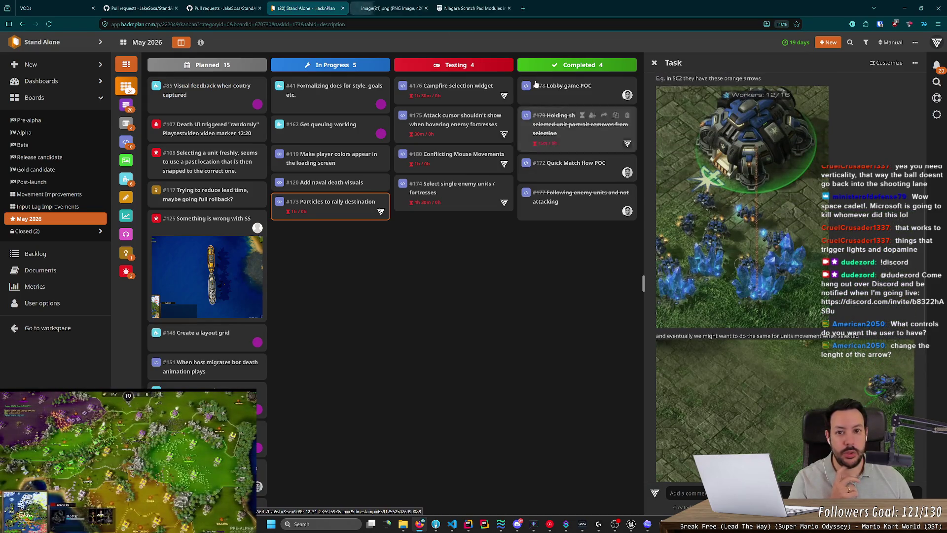
pyautogui.click(424, 5)
pyautogui.keyDown('ctrl'); pyautogui.scroll(7, 522, 322); pyautogui.keyUp('ctrl')
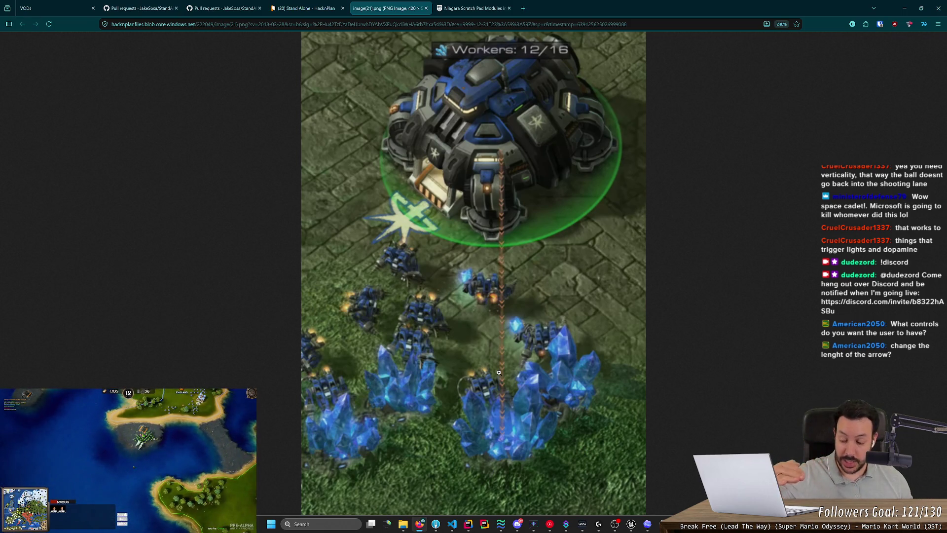
pyautogui.click(905, 8)
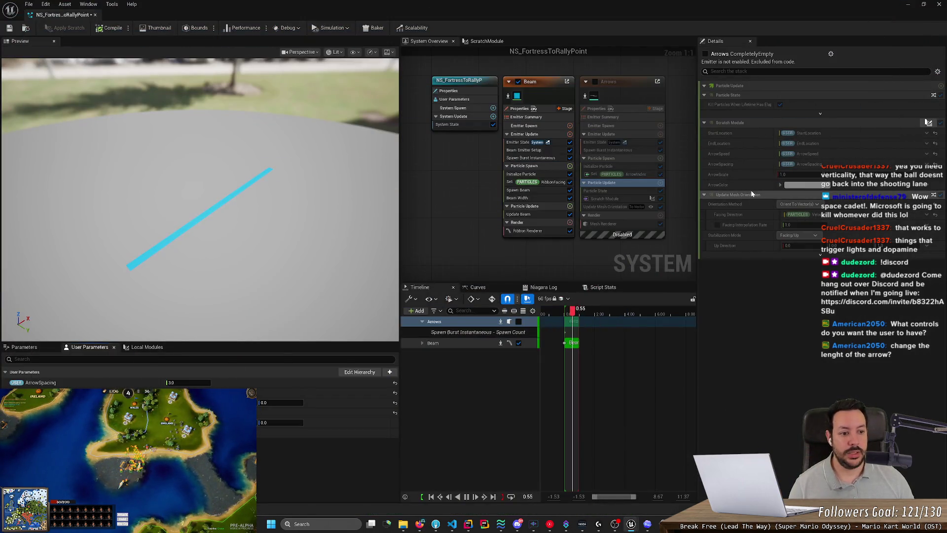
# Step: Orbit the Niagara preview downward to view the beam against the floor
pyautogui.moveTo(743, 247)
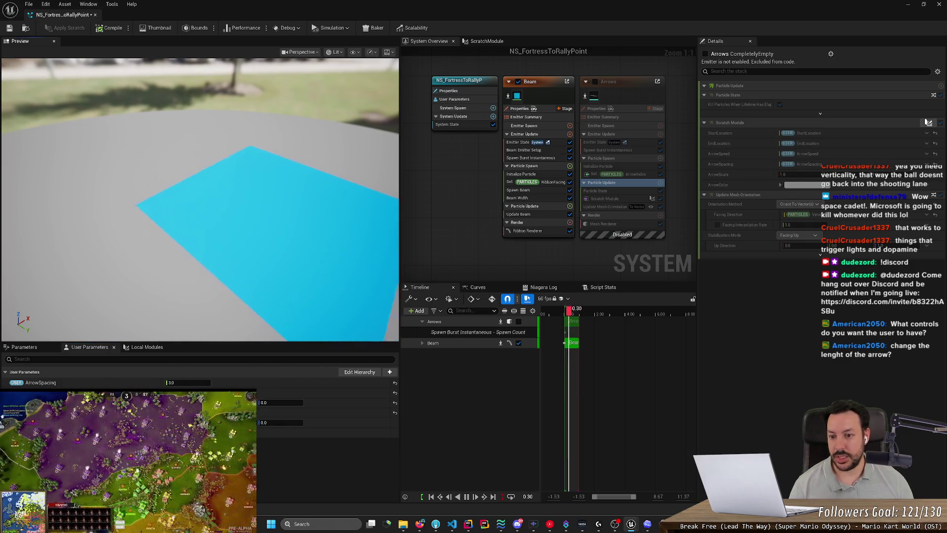
pyautogui.moveTo(291, 249)
pyautogui.mouseDown()
pyautogui.moveTo(292, 232)
pyautogui.moveTo(293, 256)
pyautogui.mouseUp()
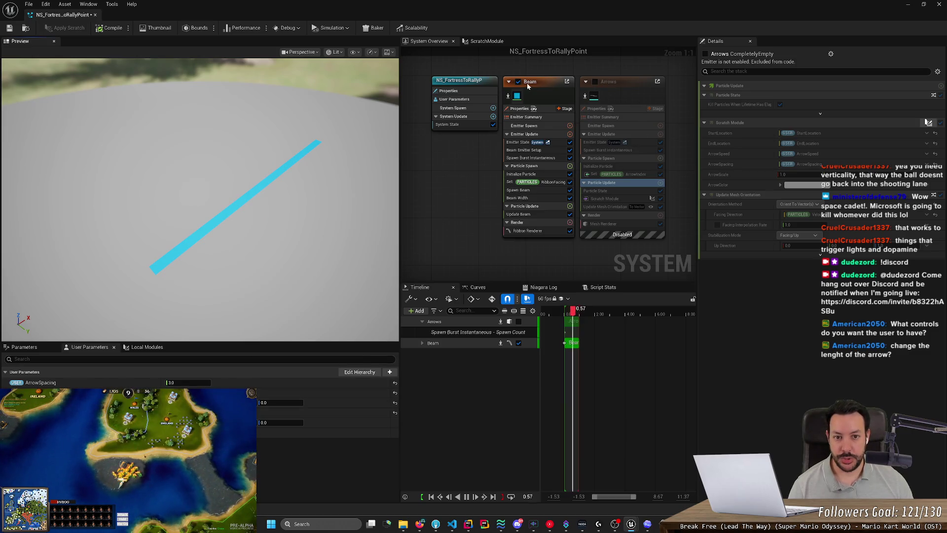
# Step: Tick the Arrows emitter's enable checkbox in System Overview
pyautogui.click(595, 81)
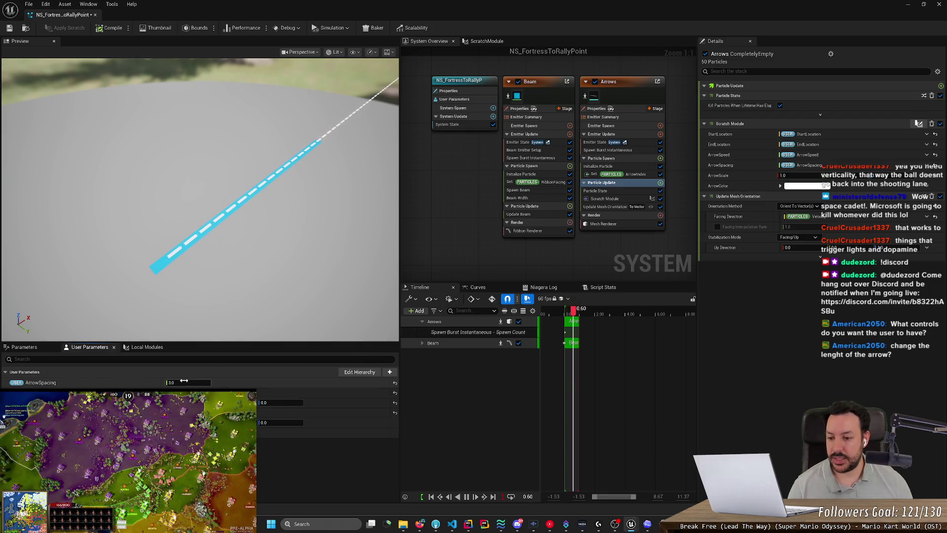
# Step: Set the ArrowSpacing user parameter to 6.0
pyautogui.click(187, 383)
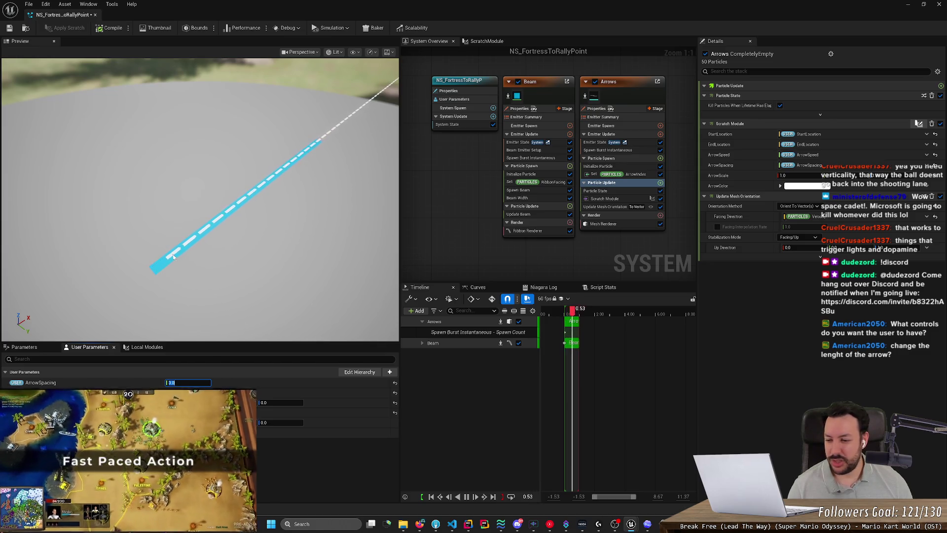
pyautogui.write('6')
pyautogui.press('Return')
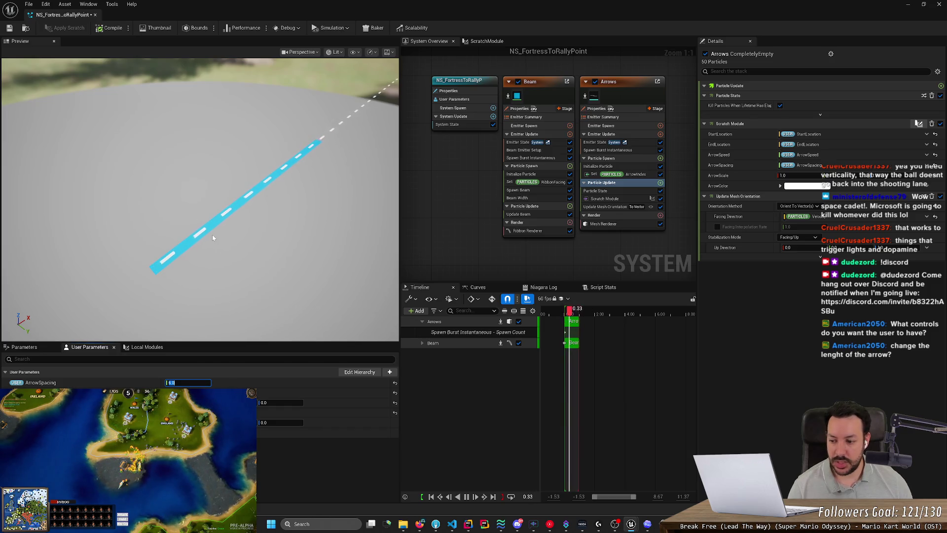
pyautogui.press('Return')
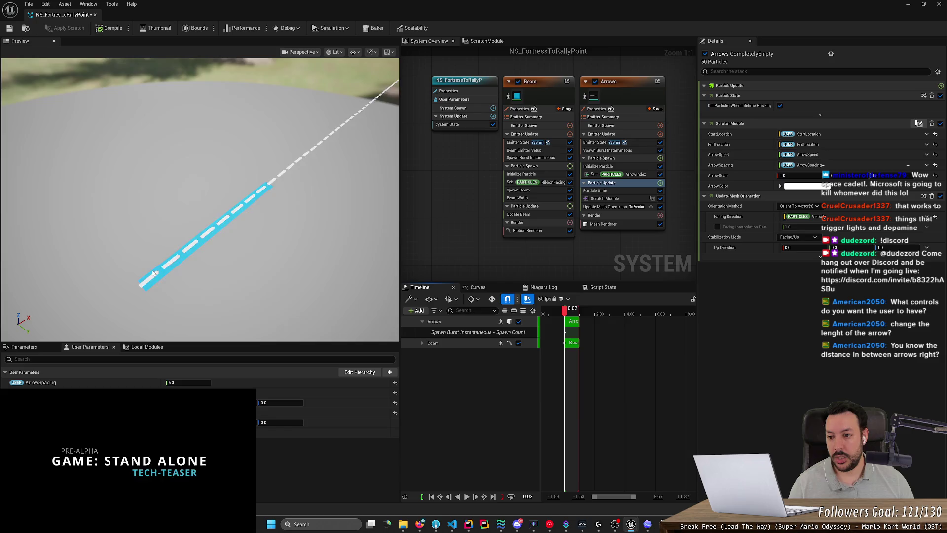
# Step: Zoom and orbit the preview to check the wider arrow spacing along the beam
pyautogui.scroll(5, 189, 278)
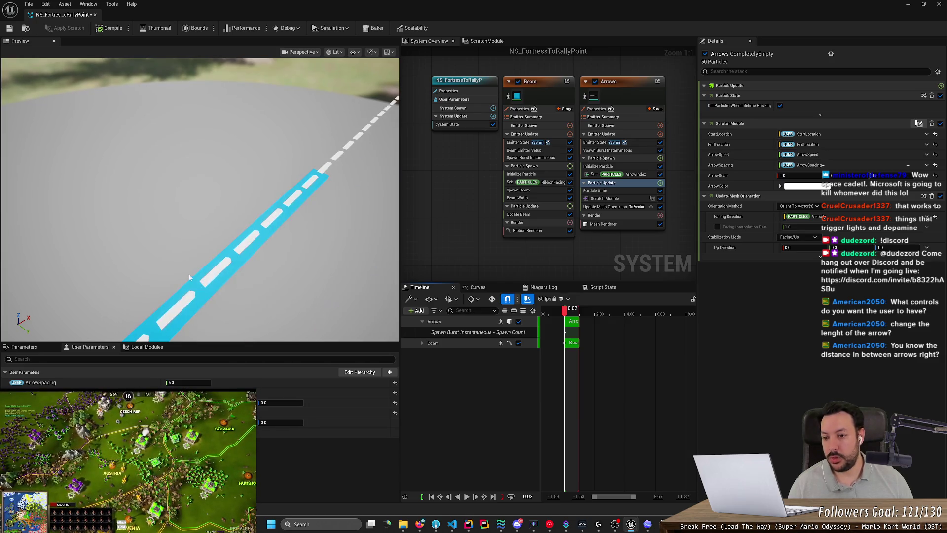
pyautogui.moveTo(189, 278)
pyautogui.mouseDown()
pyautogui.moveTo(225, 259)
pyautogui.moveTo(198, 237)
pyautogui.moveTo(181, 282)
pyautogui.mouseUp()
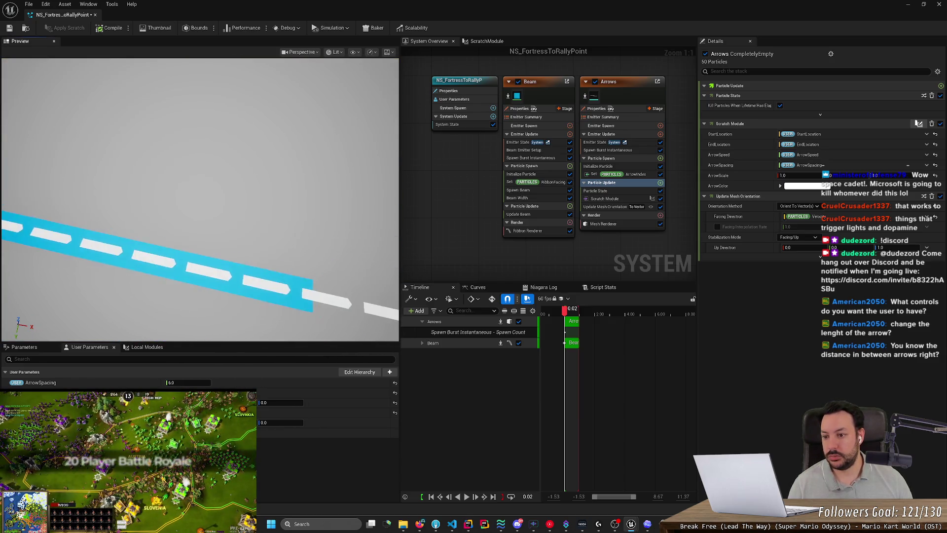
pyautogui.scroll(3, 181, 282)
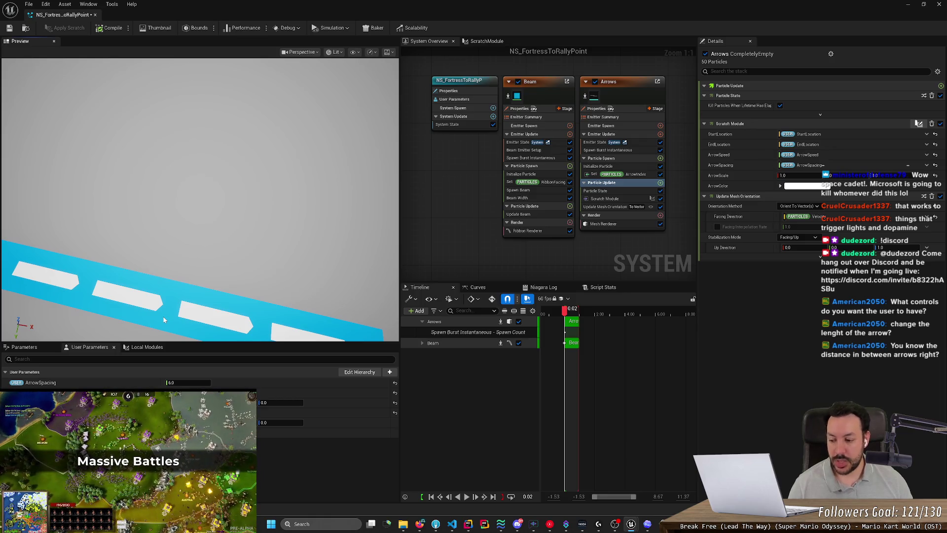
pyautogui.scroll(-3, 164, 320)
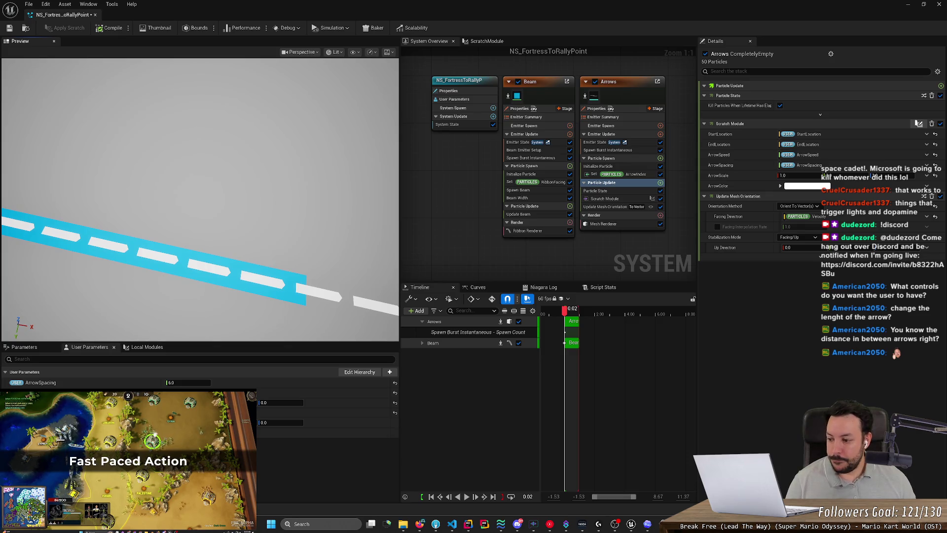
pyautogui.click(156, 97)
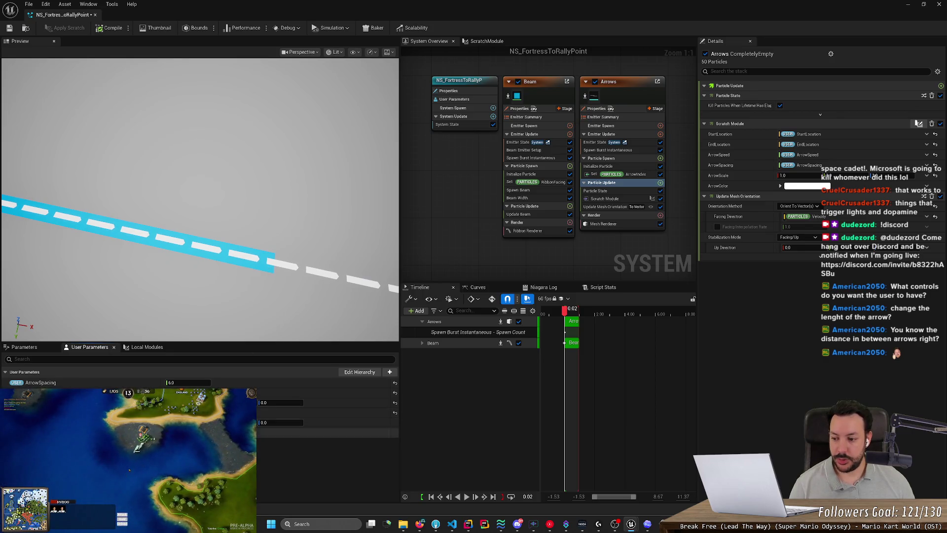
# Step: Open the ScratchModule graph, enlarge its panel, and zoom around the Map Get nodes
pyautogui.click(478, 43)
pyautogui.moveTo(399, 110); pyautogui.dragTo(154, 135)
pyautogui.scroll(-4, 434, 178)
pyautogui.scroll(1, 505, 187)
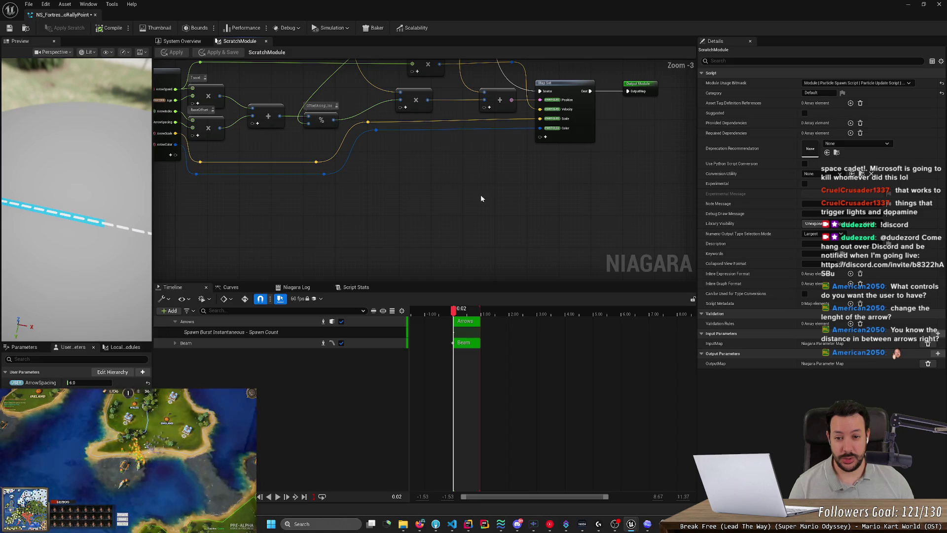
pyautogui.scroll(-2, 481, 199)
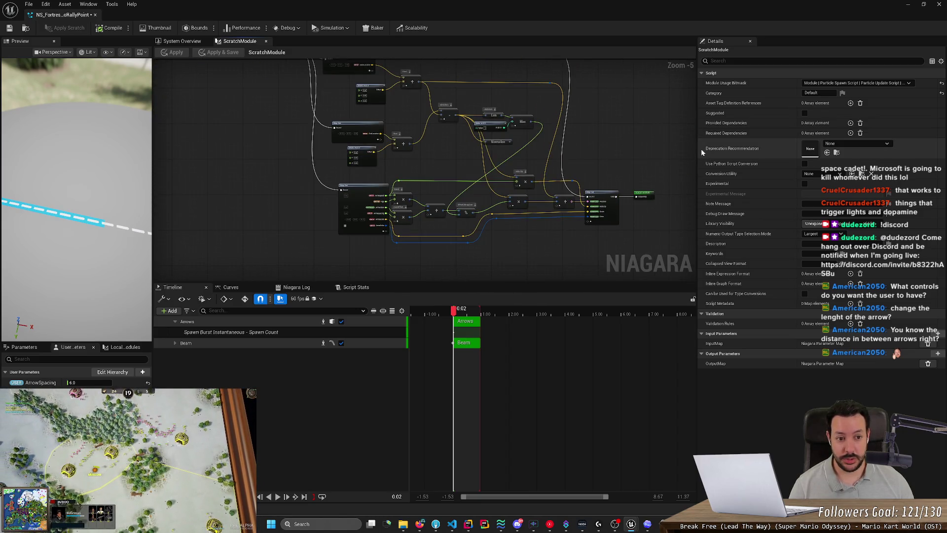
pyautogui.moveTo(698, 148); pyautogui.dragTo(800, 148)
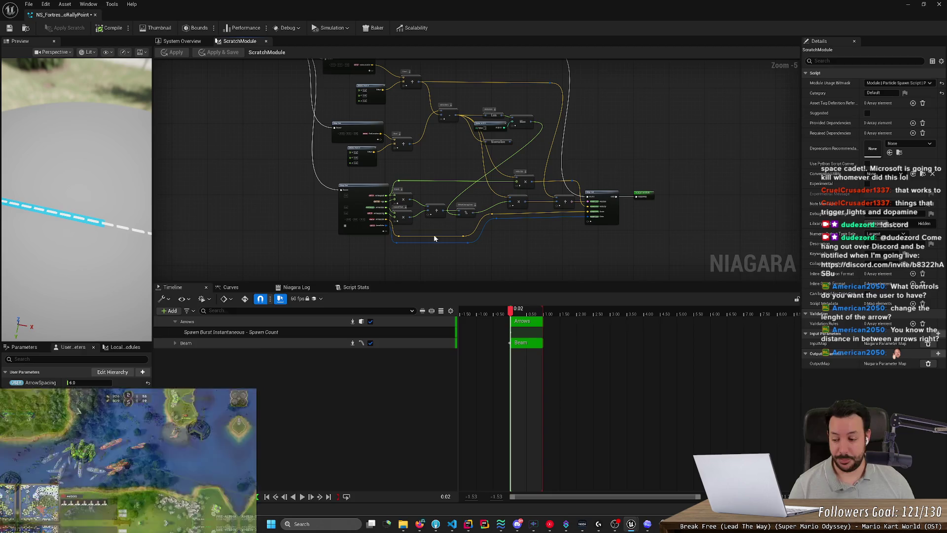
pyautogui.scroll(3, 311, 183)
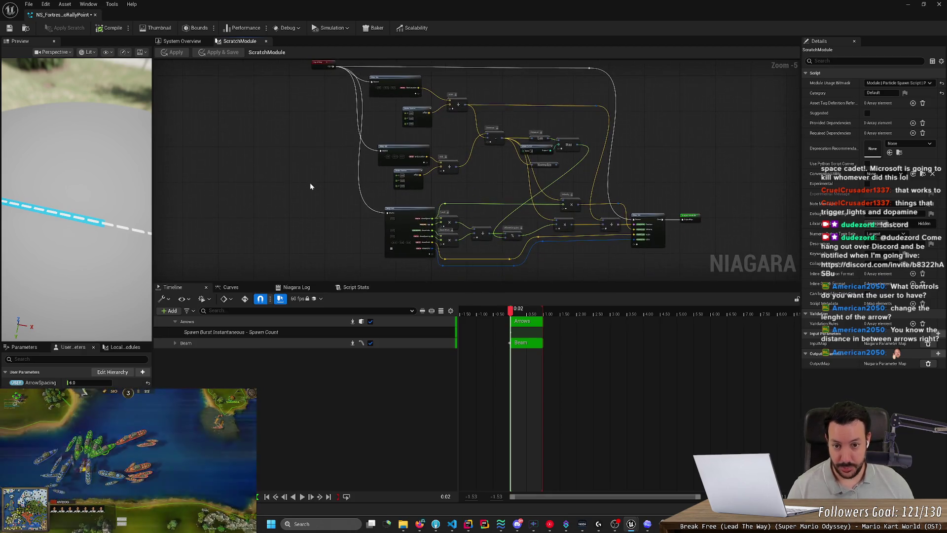
pyautogui.scroll(-2, 310, 186)
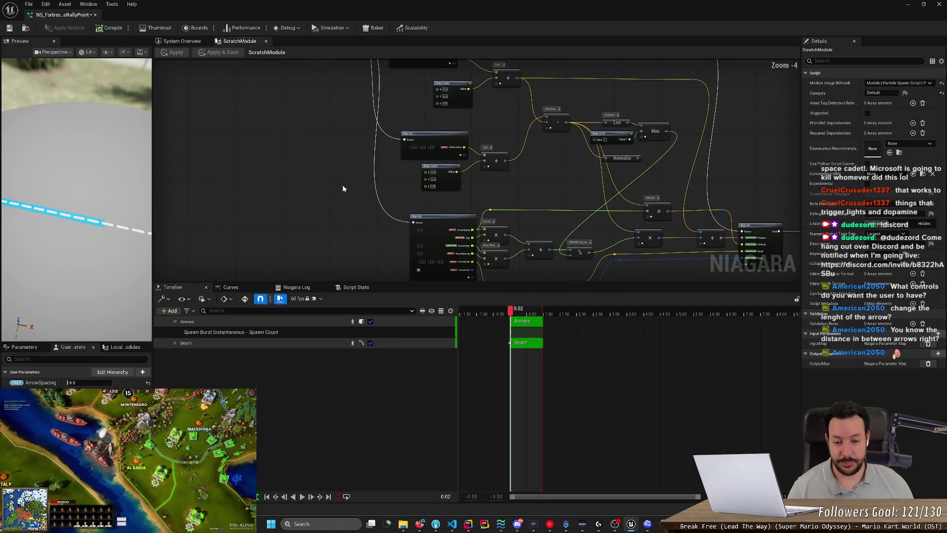
pyautogui.scroll(1, 444, 249)
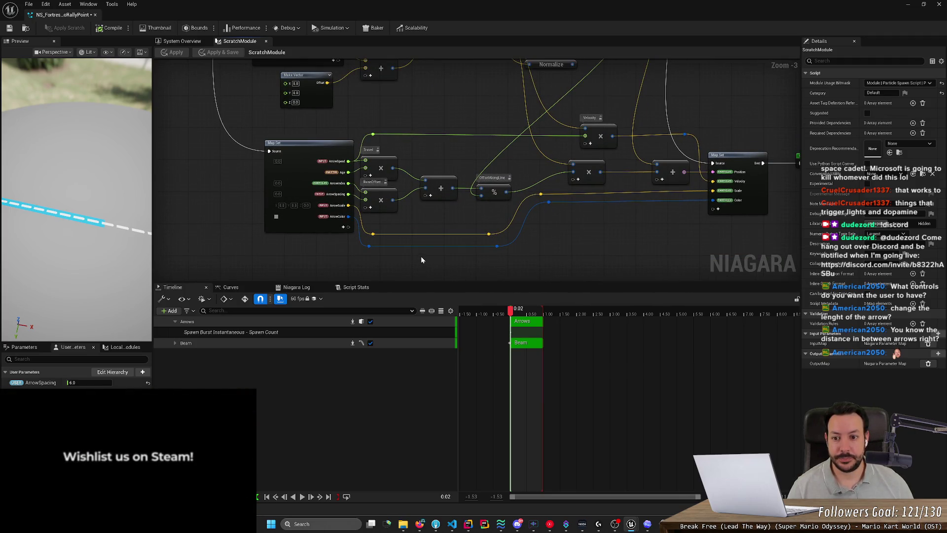
pyautogui.scroll(2, 399, 249)
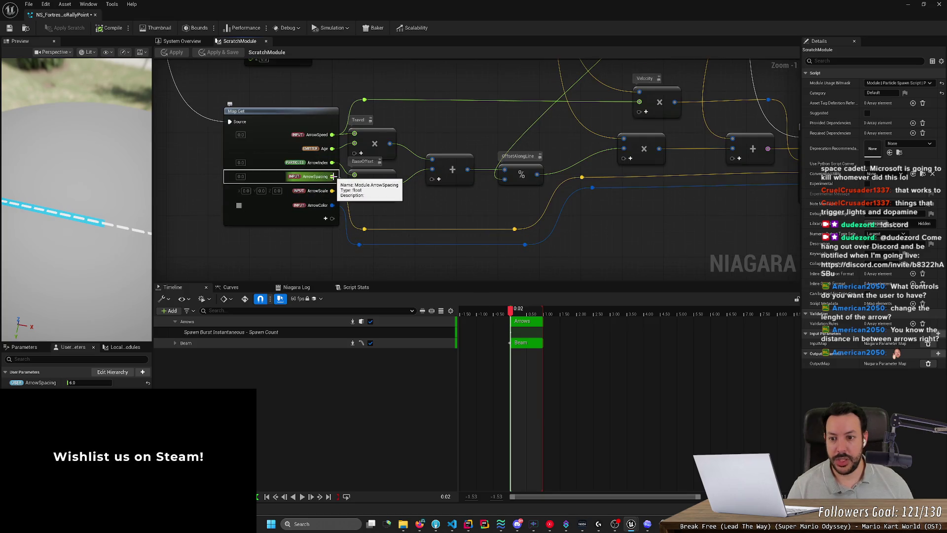
# Step: Add a float pin named ArrowLength to the Map Get node and nudge the node down
pyautogui.click(326, 218)
pyautogui.write('arrow')
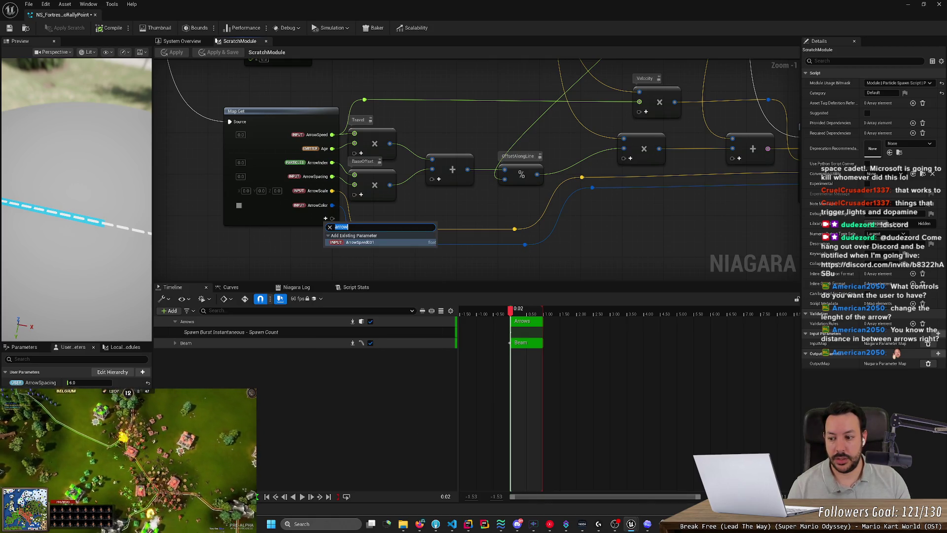
pyautogui.press('BackSpace')
pyautogui.write('float')
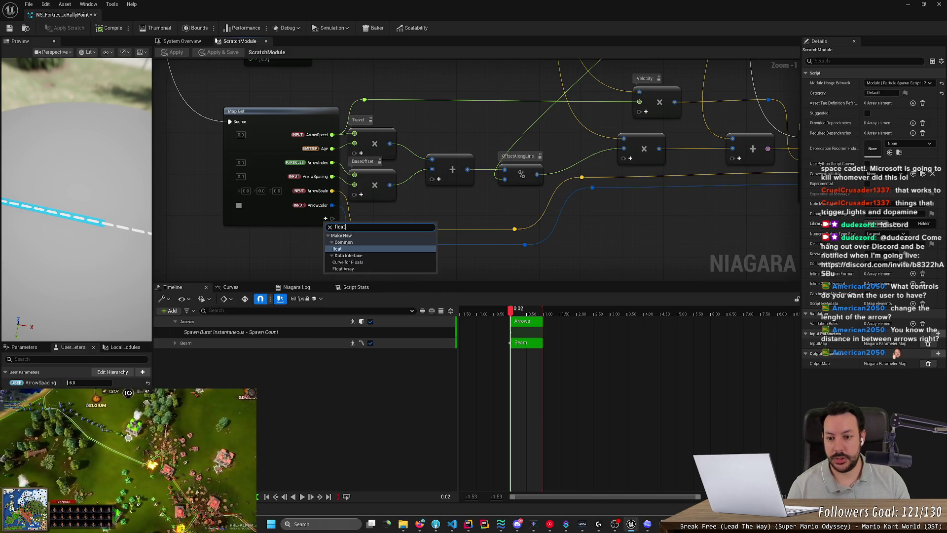
pyautogui.press('Return')
pyautogui.write('ArrowLength')
pyautogui.click(315, 220)
pyautogui.moveTo(315, 220); pyautogui.dragTo(316, 230)
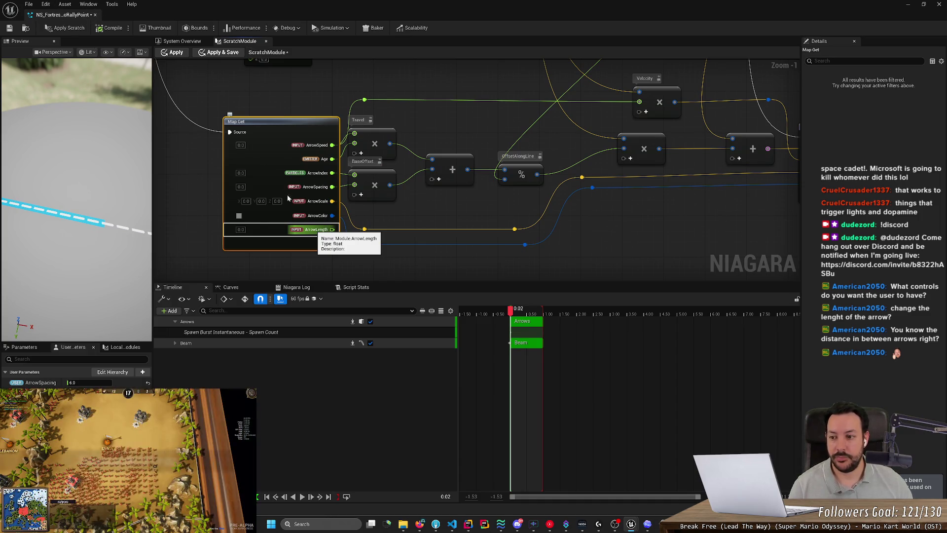
# Step: Check the ArrowLength pin options on Map Get unchanged, then return to the System Overview
pyautogui.click(631, 524)
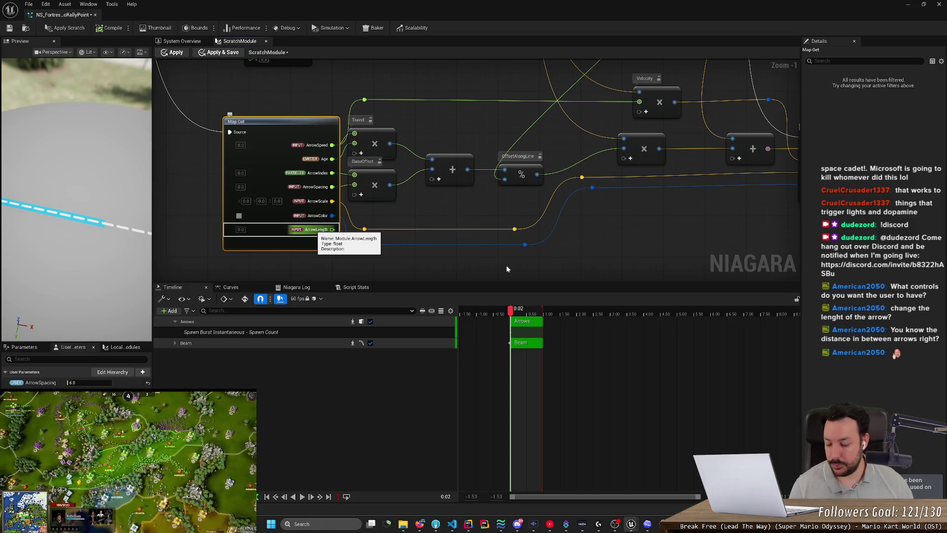
pyautogui.hotkey('ctrl', 'Tab')
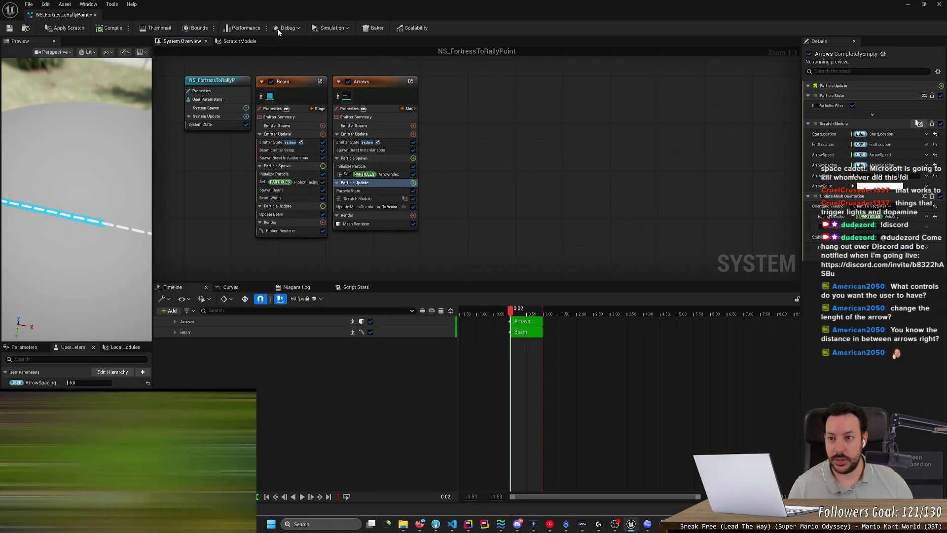
pyautogui.click(238, 42)
pyautogui.scroll(2, 325, 252)
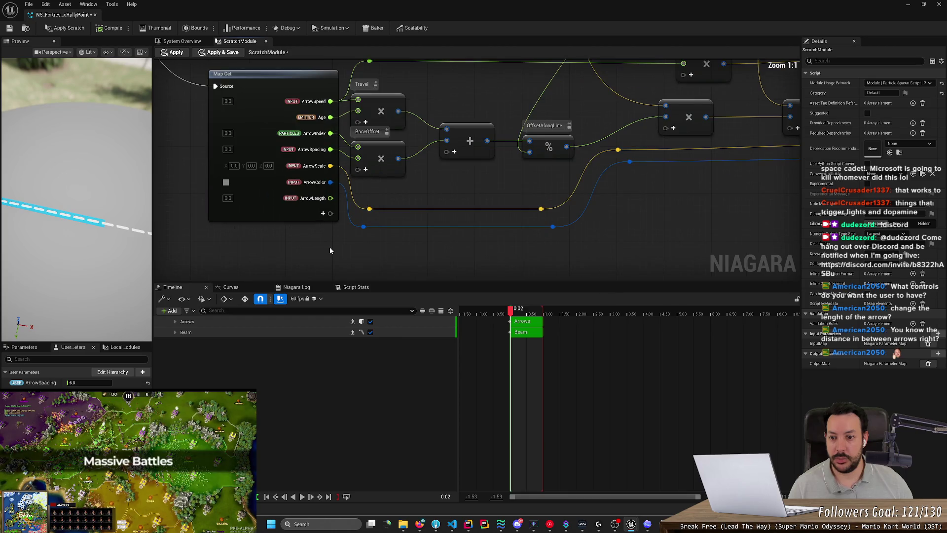
pyautogui.click(298, 200)
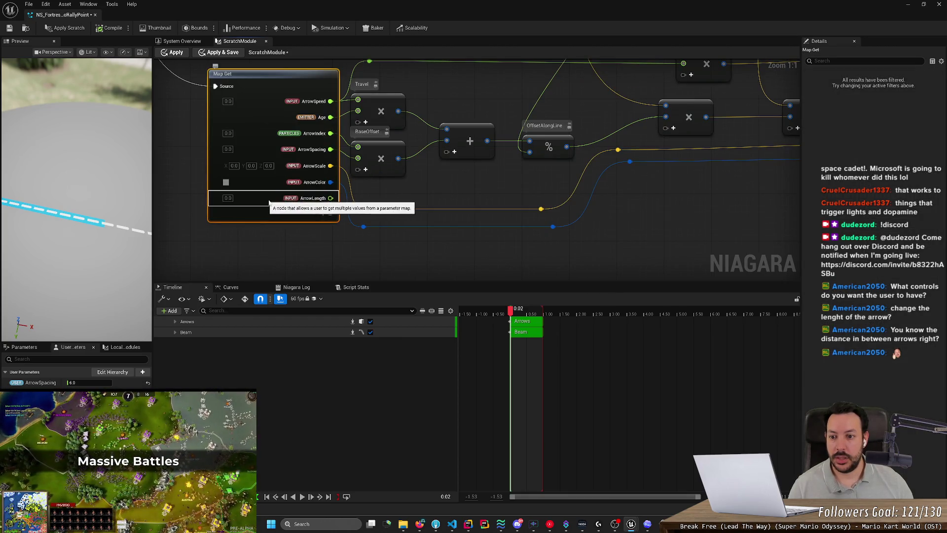
pyautogui.rightClick(299, 200)
pyautogui.moveTo(338, 257)
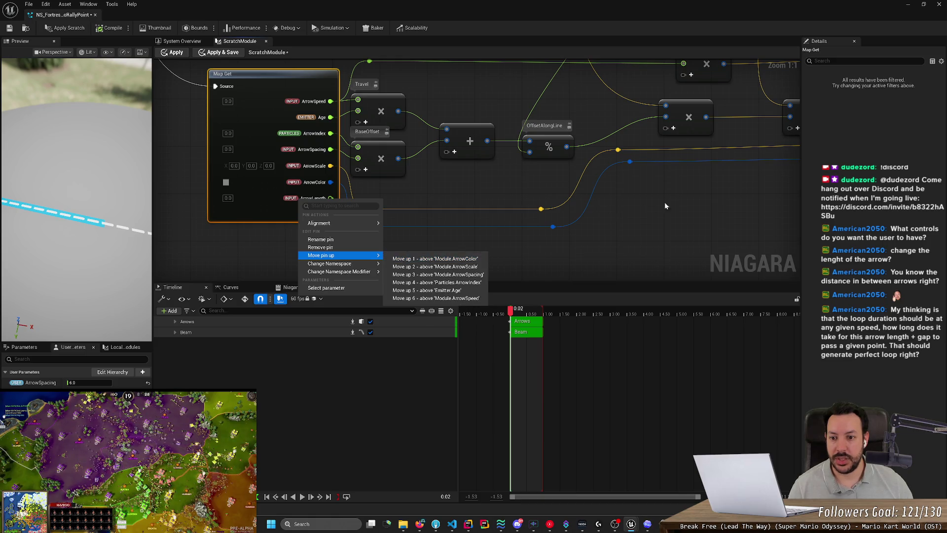
pyautogui.click(614, 219)
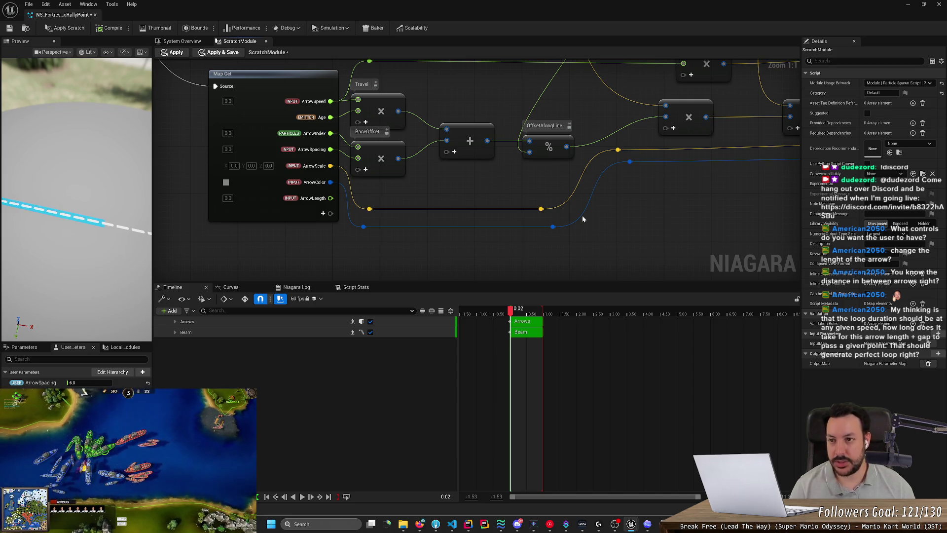
pyautogui.scroll(-1, 560, 132)
pyautogui.scroll(1, 662, 111)
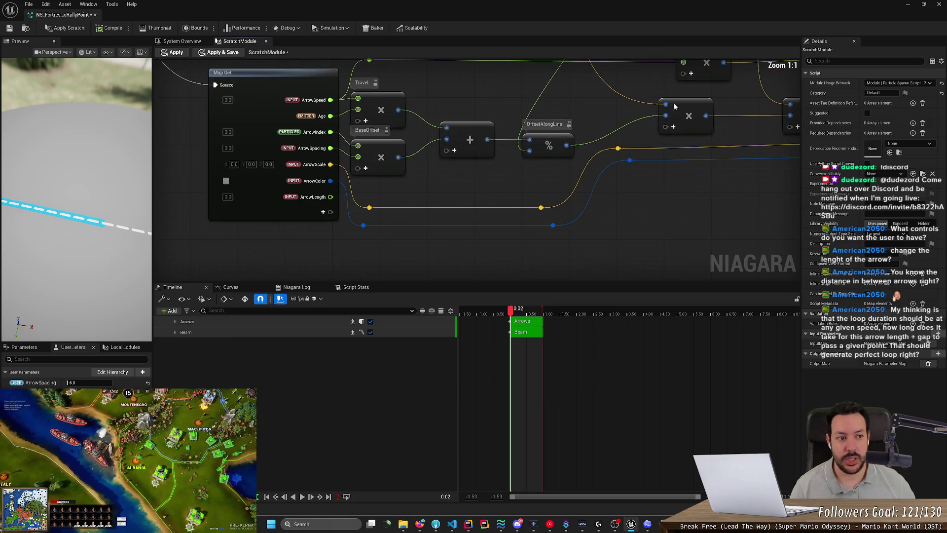
pyautogui.click(166, 41)
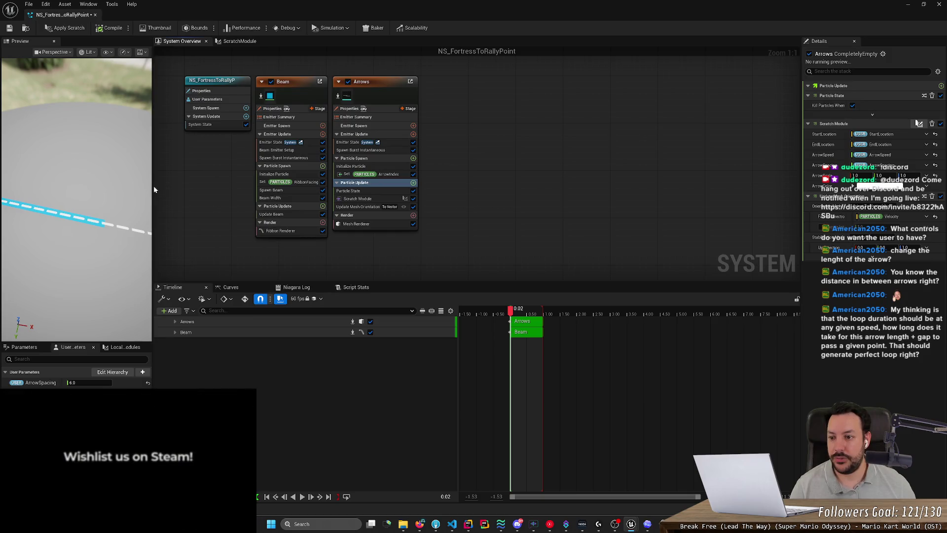
# Step: Widen the Preview viewport, then zoom and orbit to inspect the arrows along the beam
pyautogui.moveTo(153, 190)
pyautogui.mouseDown()
pyautogui.moveTo(362, 202)
pyautogui.moveTo(332, 218)
pyautogui.moveTo(256, 220)
pyautogui.mouseUp()
pyautogui.click(319, 220)
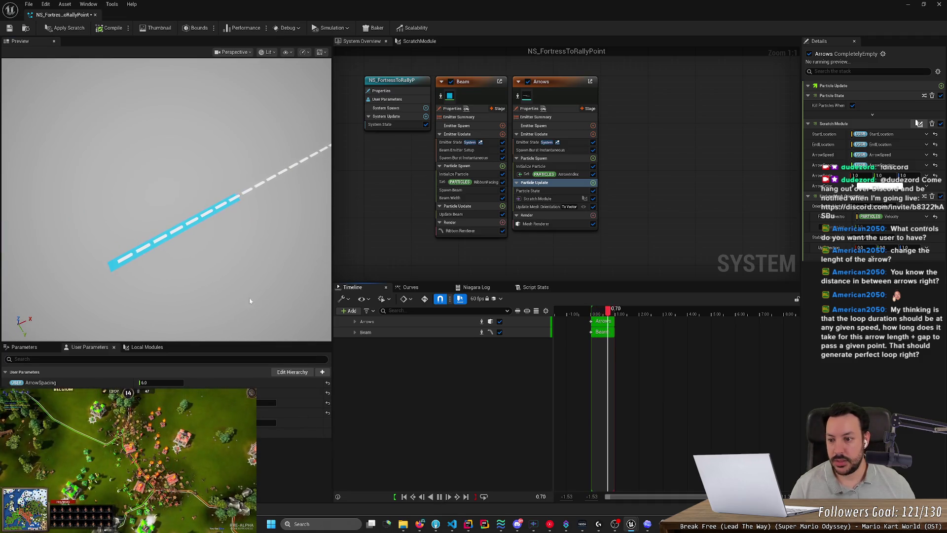
pyautogui.scroll(5, 221, 295)
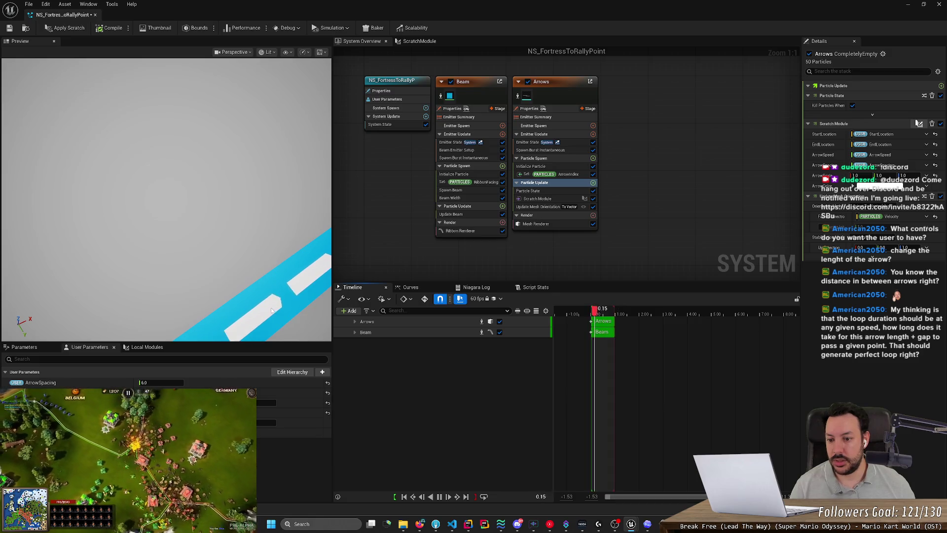
pyautogui.scroll(-5, 272, 310)
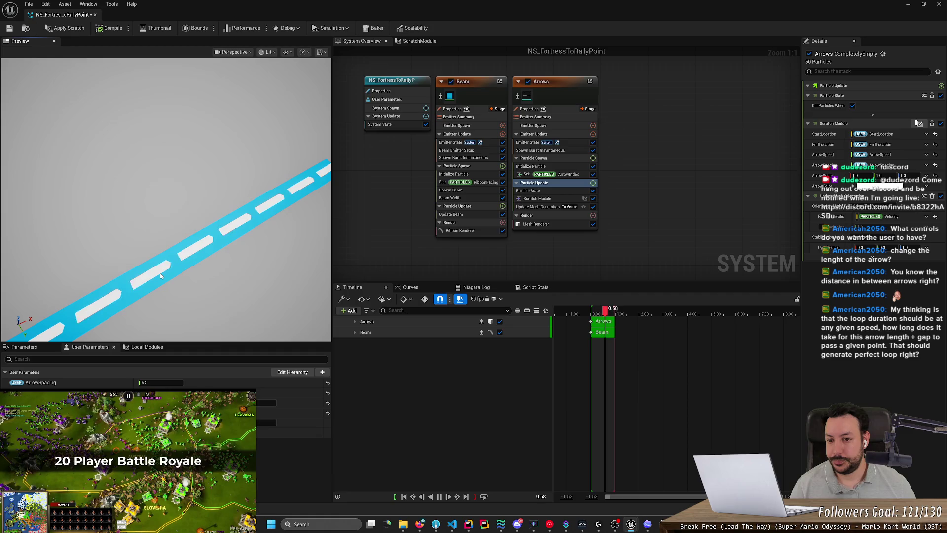
pyautogui.scroll(-3, 160, 276)
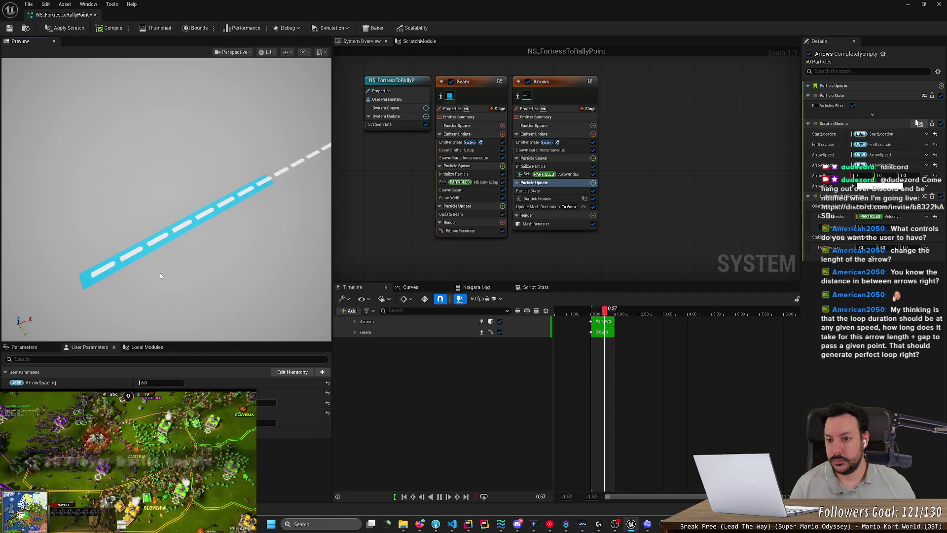
pyautogui.scroll(5, 173, 268)
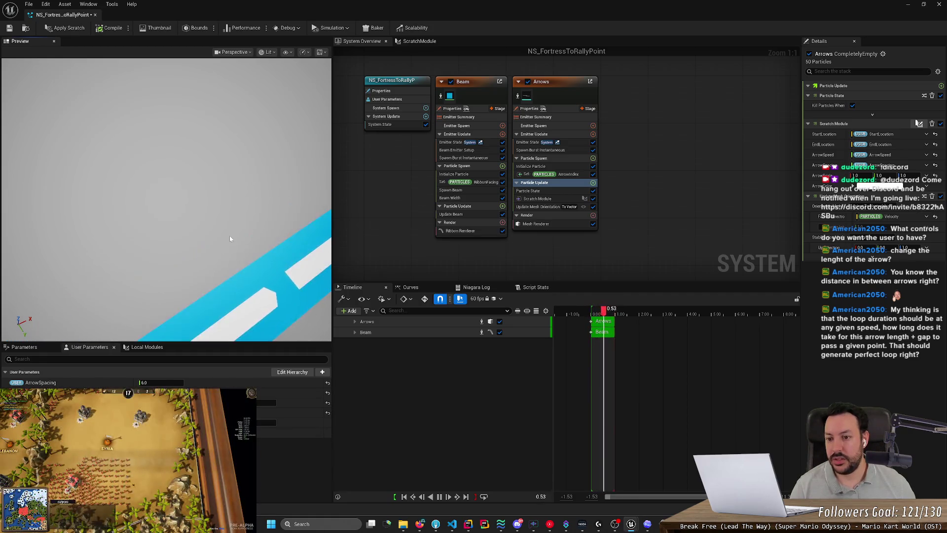
pyautogui.scroll(2, 186, 248)
pyautogui.scroll(3, 257, 237)
pyautogui.scroll(-5, 258, 237)
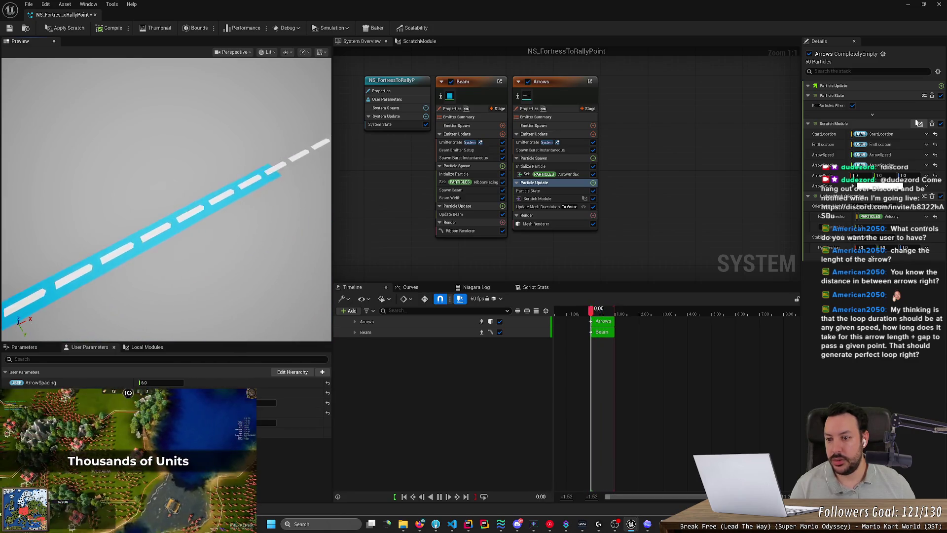
pyautogui.scroll(3, 274, 241)
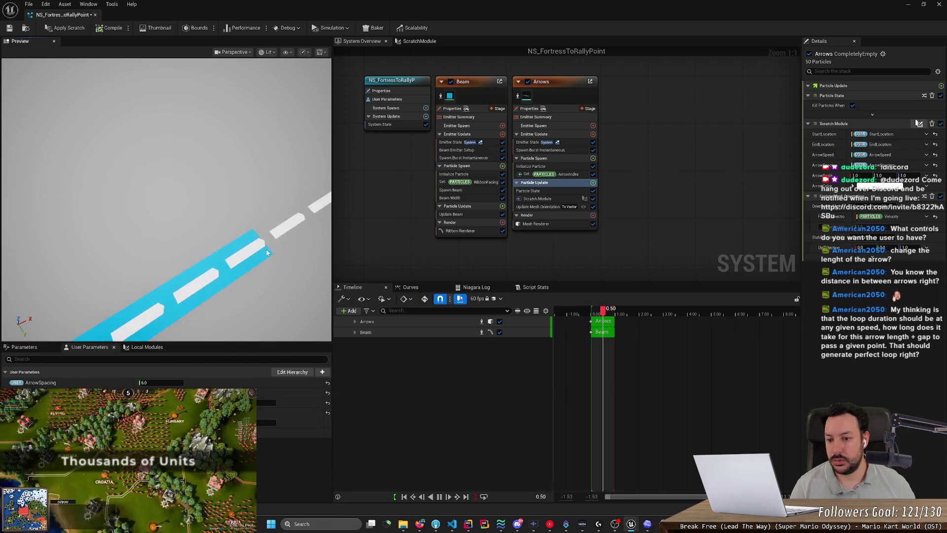
pyautogui.scroll(-4, 191, 268)
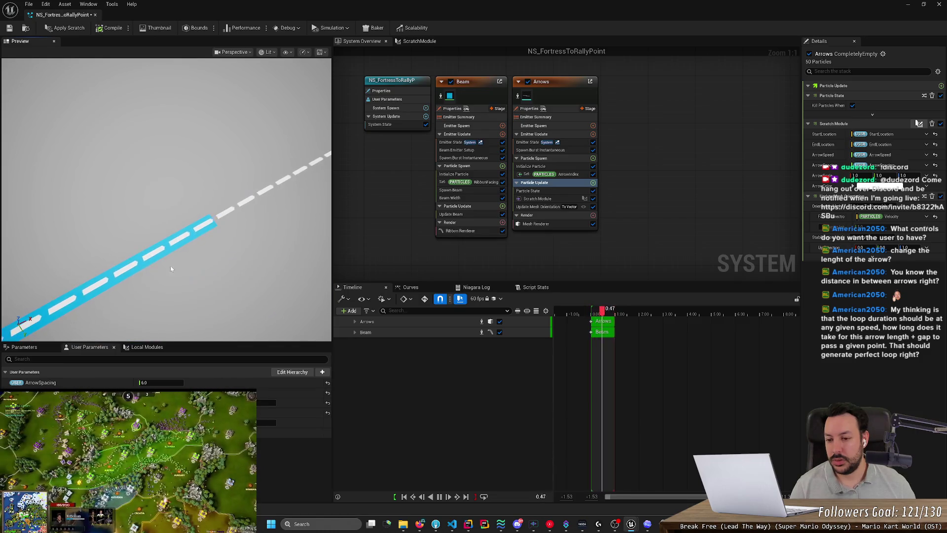
pyautogui.scroll(-3, 198, 272)
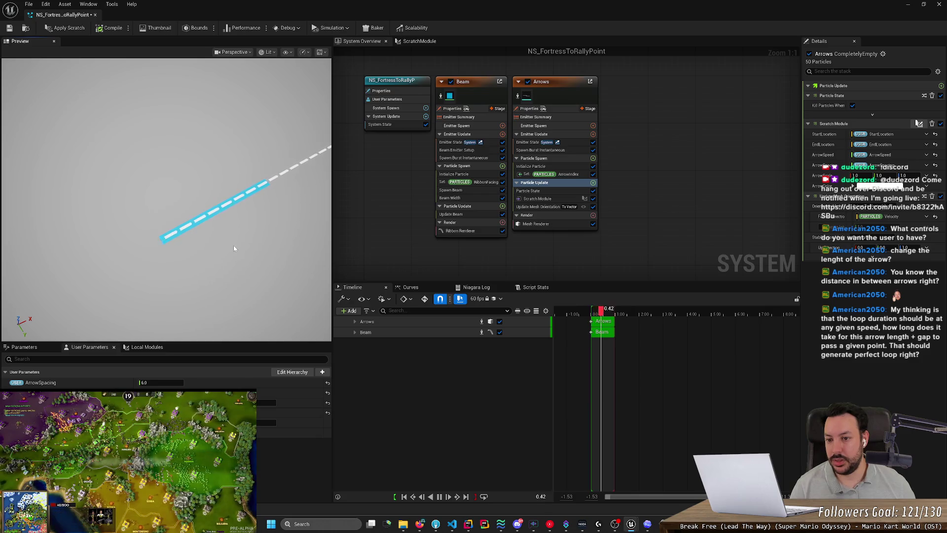
pyautogui.moveTo(233, 244)
pyautogui.mouseDown()
pyautogui.moveTo(226, 234)
pyautogui.moveTo(310, 211)
pyautogui.mouseUp()
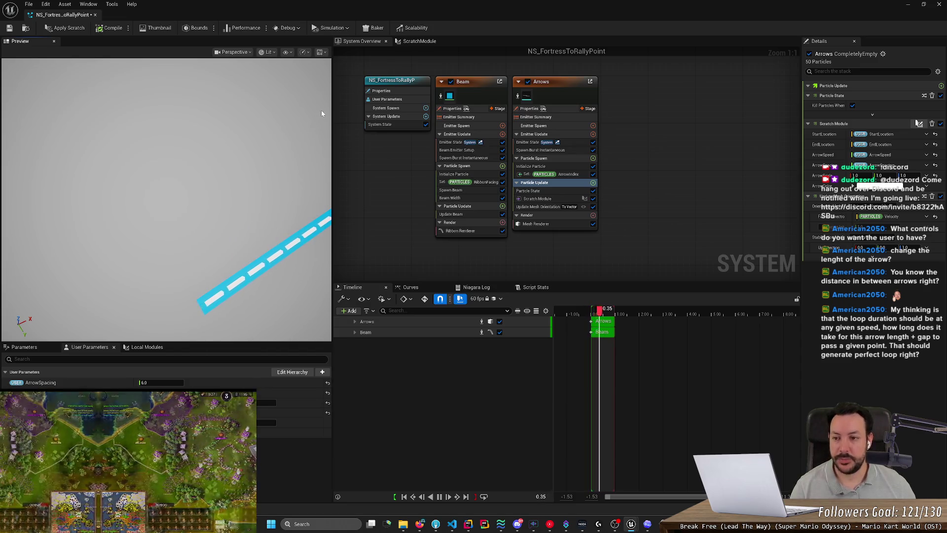
# Step: Glance at the StarCraft reference image, then go back to the ScratchModule graph
pyautogui.hotkey('alt', 'Tab')
pyautogui.press('Tab')
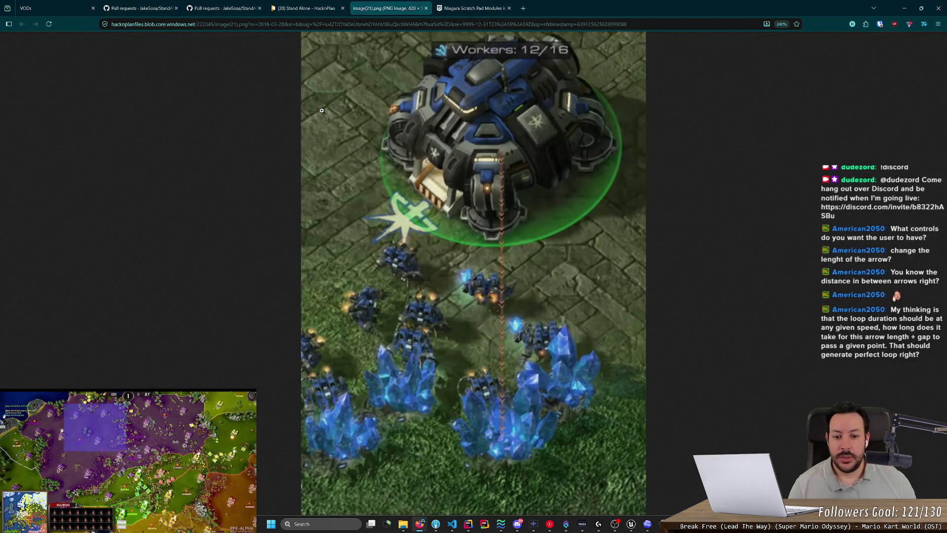
pyautogui.hotkey('alt', 'Tab')
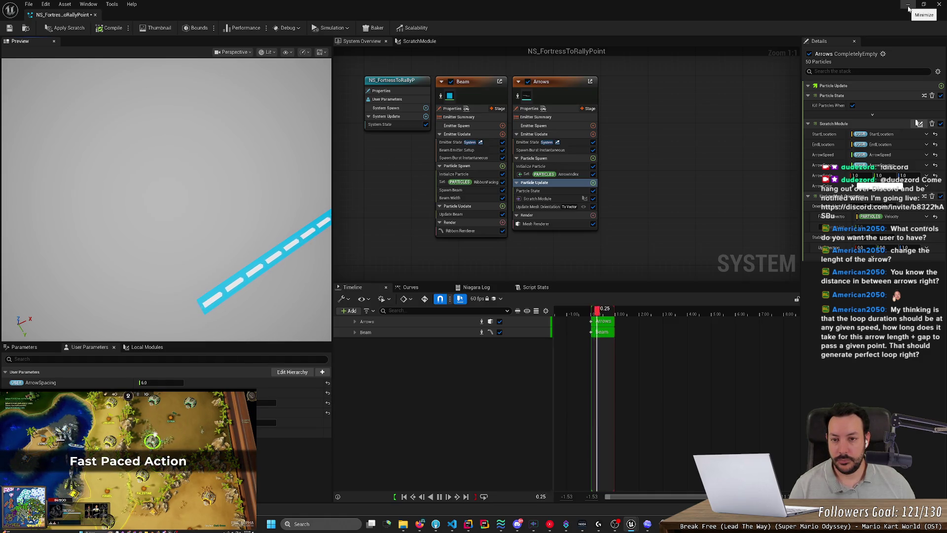
pyautogui.click(418, 41)
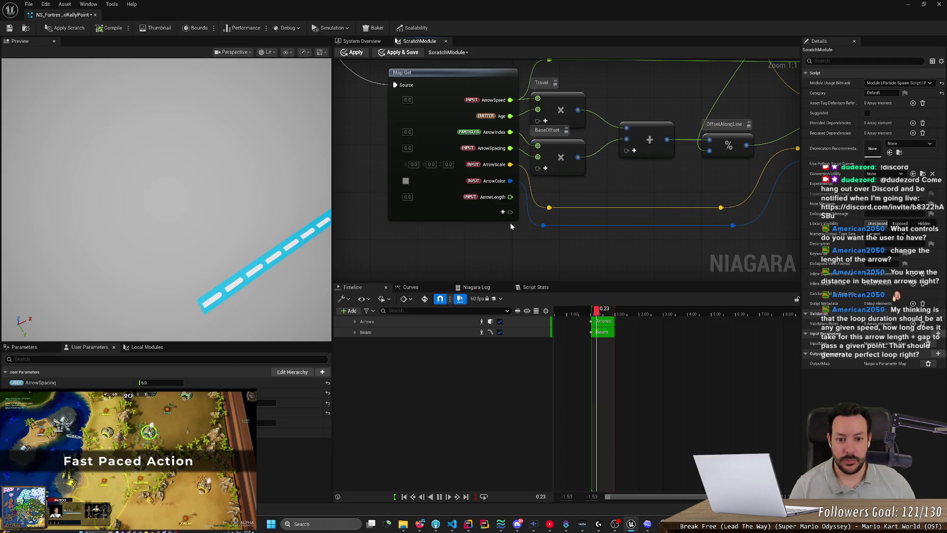
# Step: Compare ChatGPT's StepDistance formula (arrow length plus gap) against the ScratchModule graph
pyautogui.click(648, 524)
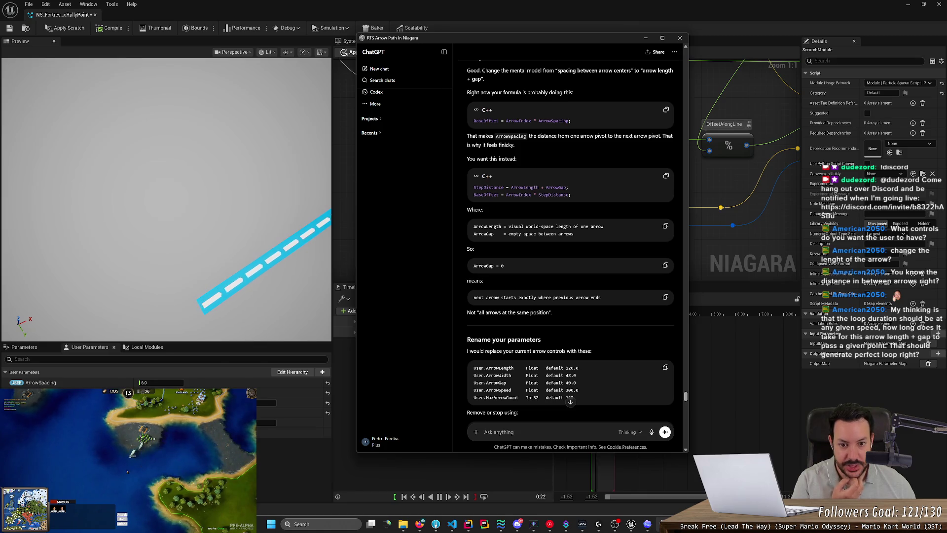
pyautogui.hotkey('alt', 'Tab')
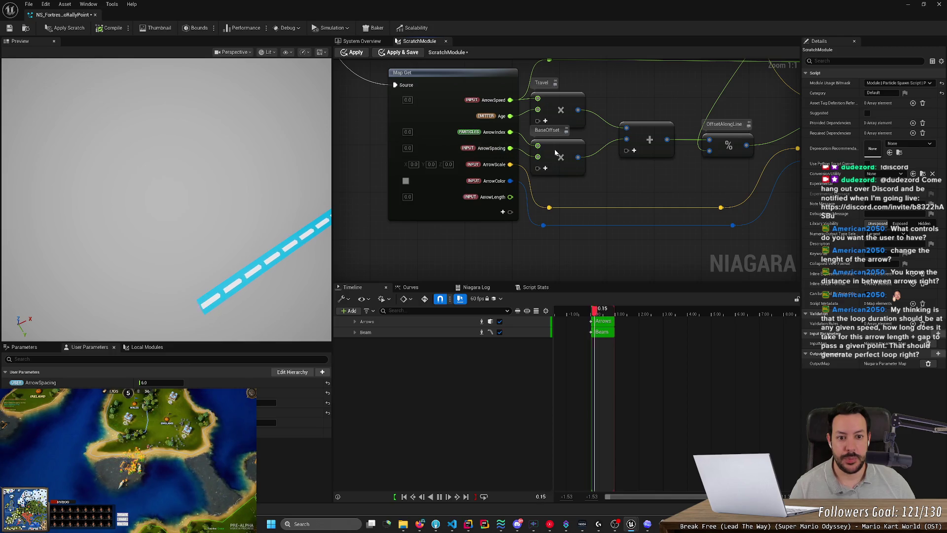
pyautogui.hotkey('alt', 'Tab')
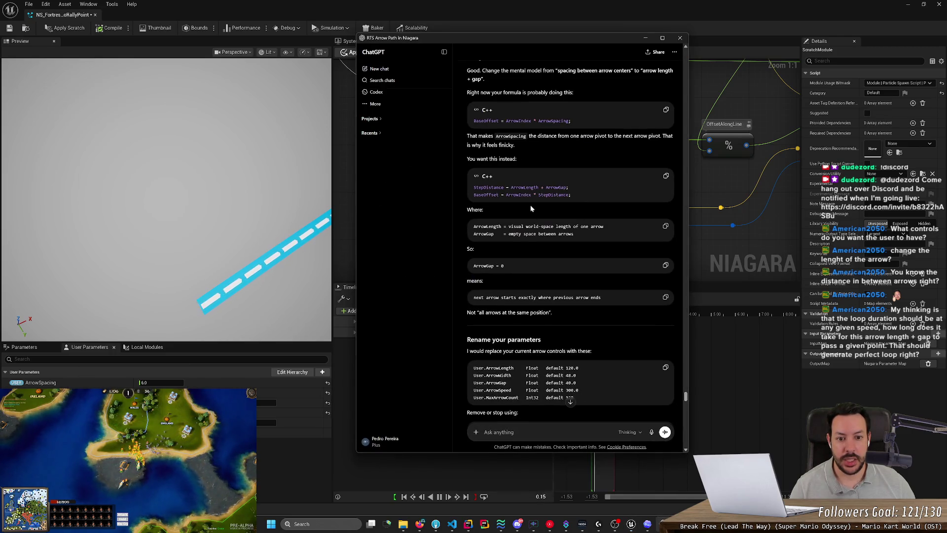
pyautogui.hotkey('alt', 'Tab')
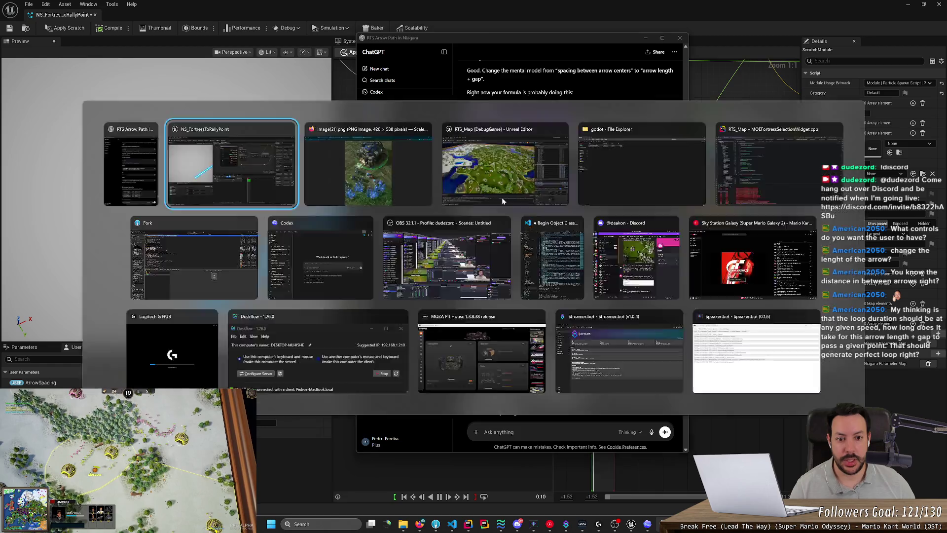
pyautogui.hotkey('alt', 'Tab')
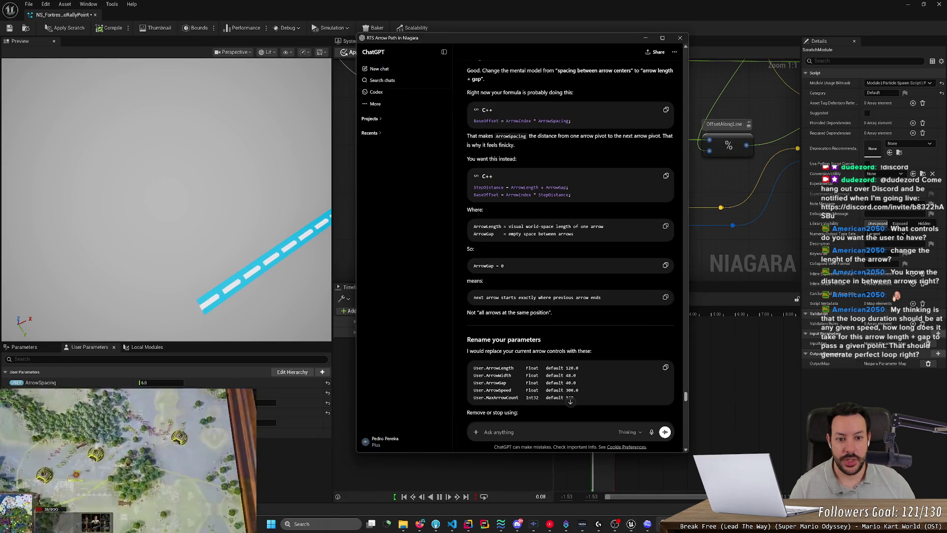
pyautogui.hotkey('alt', 'Tab')
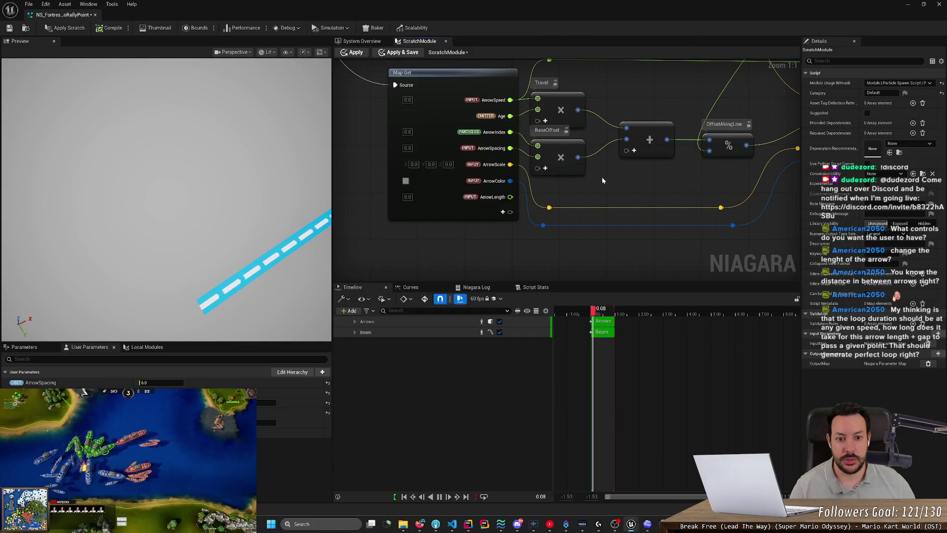
# Step: Select and review the nodes that compute the arrow offset
pyautogui.scroll(-2, 586, 247)
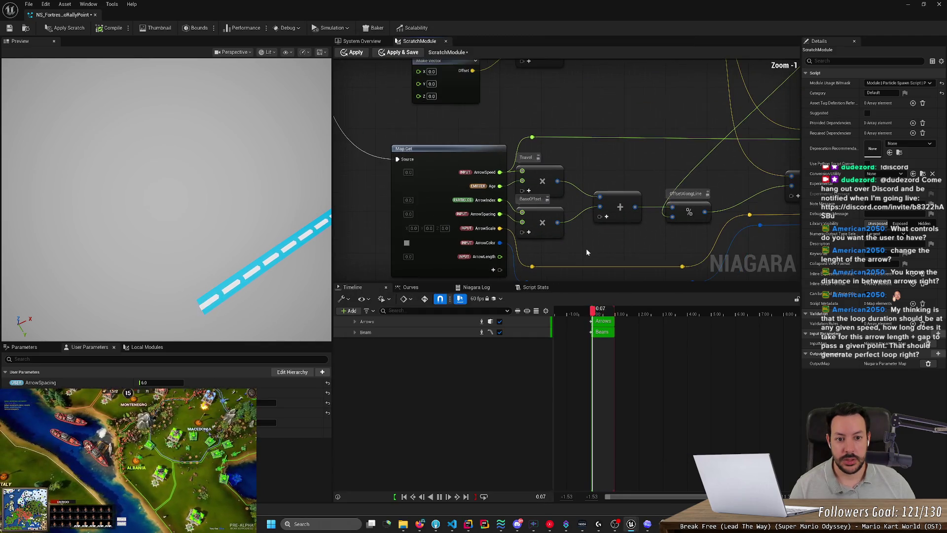
pyautogui.scroll(-1, 607, 174)
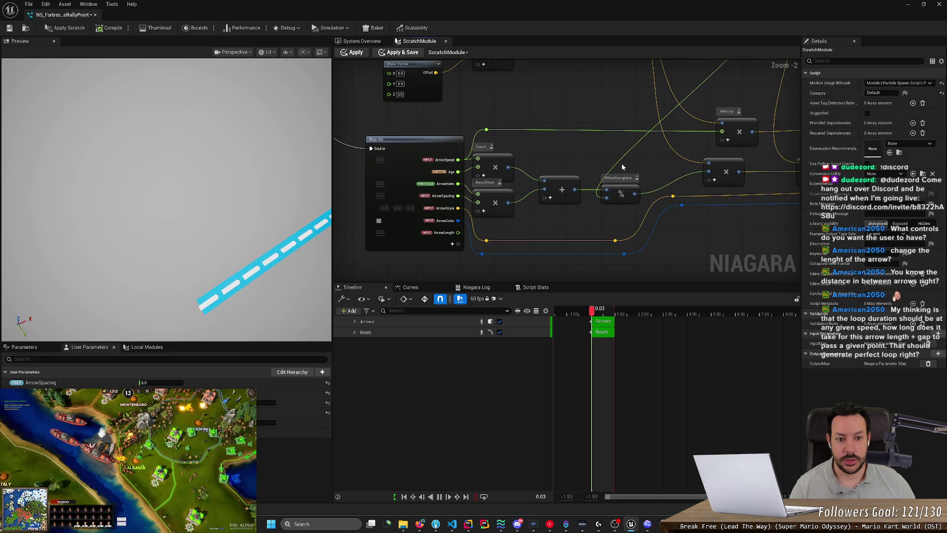
pyautogui.moveTo(650, 160)
pyautogui.mouseDown()
pyautogui.moveTo(492, 220)
pyautogui.moveTo(545, 187)
pyautogui.mouseUp()
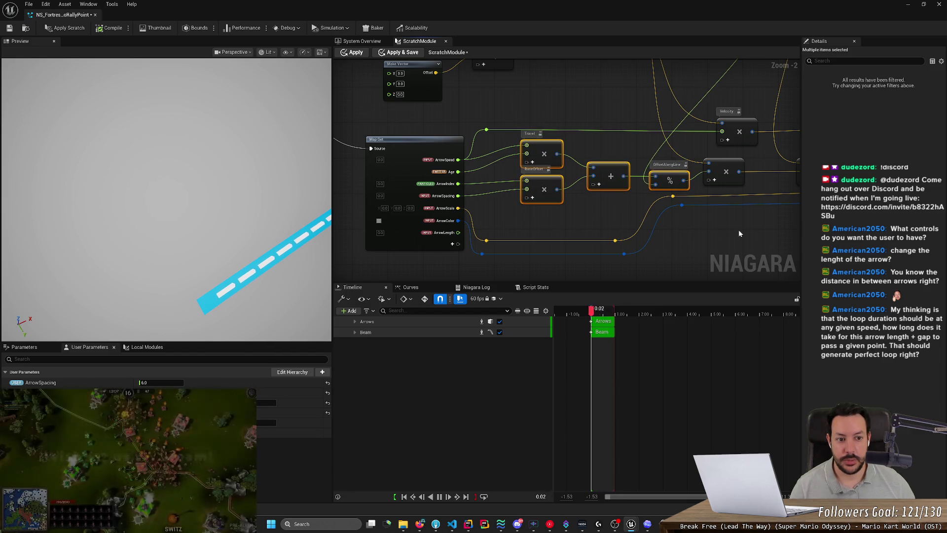
pyautogui.click(667, 236)
pyautogui.scroll(2, 496, 220)
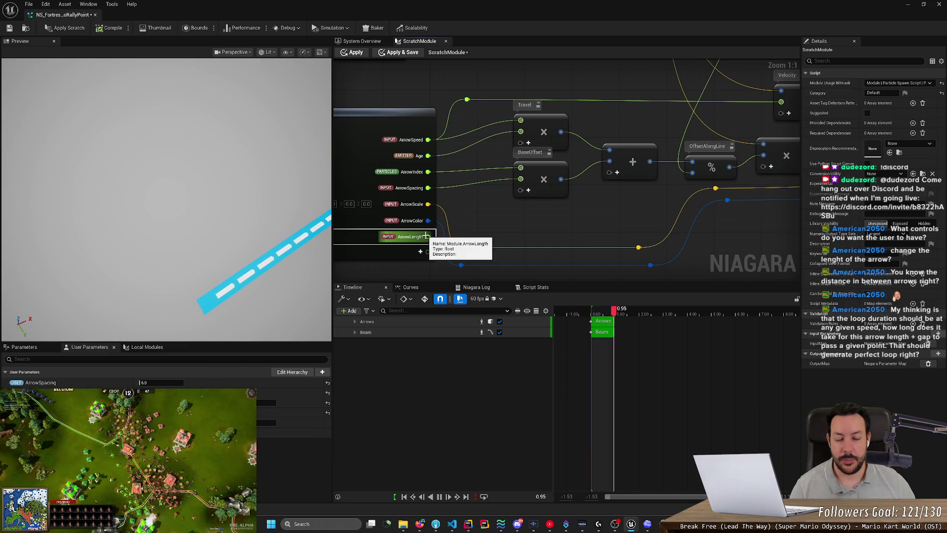
# Step: Add an Add node summing ArrowSpacing and ArrowLength, place it beside ArrowSpacing, and save
pyautogui.moveTo(428, 236)
pyautogui.mouseDown()
pyautogui.moveTo(476, 206)
pyautogui.moveTo(488, 226)
pyautogui.mouseUp()
pyautogui.write('add')
pyautogui.press('Return')
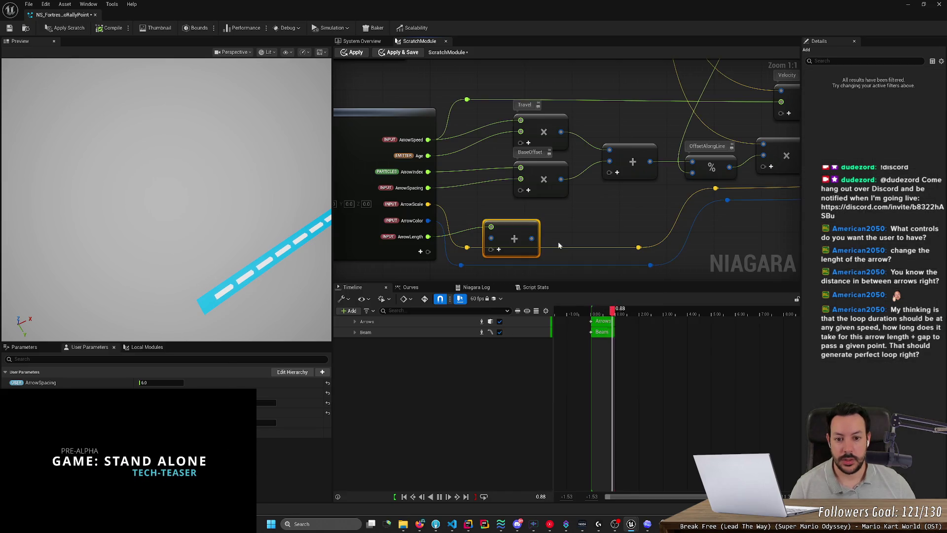
pyautogui.moveTo(429, 236)
pyautogui.mouseDown()
pyautogui.moveTo(491, 238)
pyautogui.moveTo(508, 209)
pyautogui.mouseUp()
pyautogui.moveTo(429, 187)
pyautogui.mouseDown()
pyautogui.moveTo(491, 209)
pyautogui.moveTo(521, 179)
pyautogui.mouseUp()
pyautogui.moveTo(576, 224); pyautogui.dragTo(564, 185)
pyautogui.moveTo(485, 206); pyautogui.dragTo(475, 190)
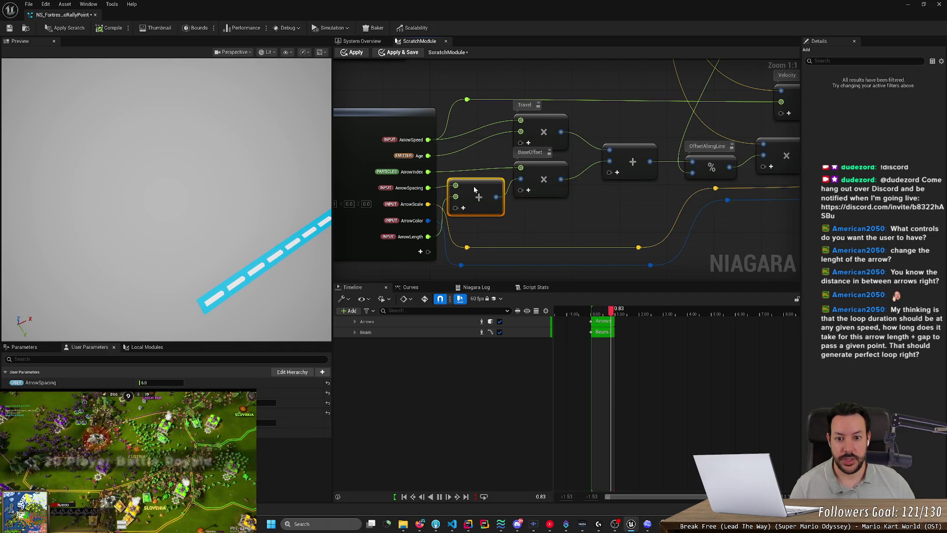
pyautogui.click(568, 229)
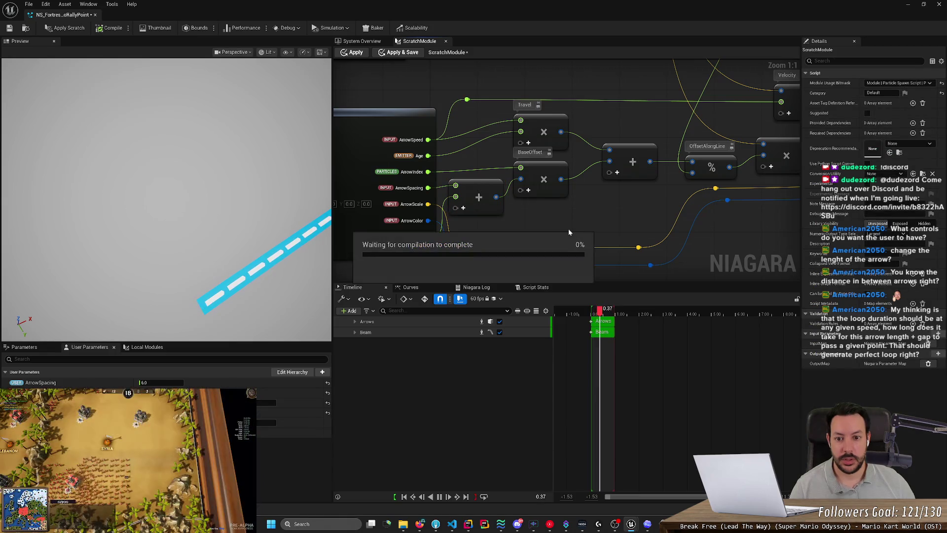
pyautogui.hotkey('ctrl', 's')
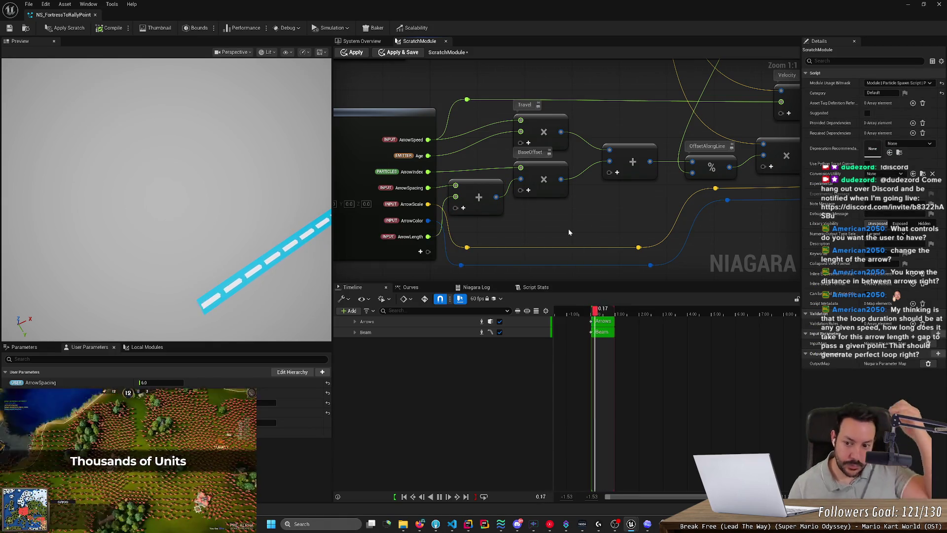
pyautogui.click(361, 41)
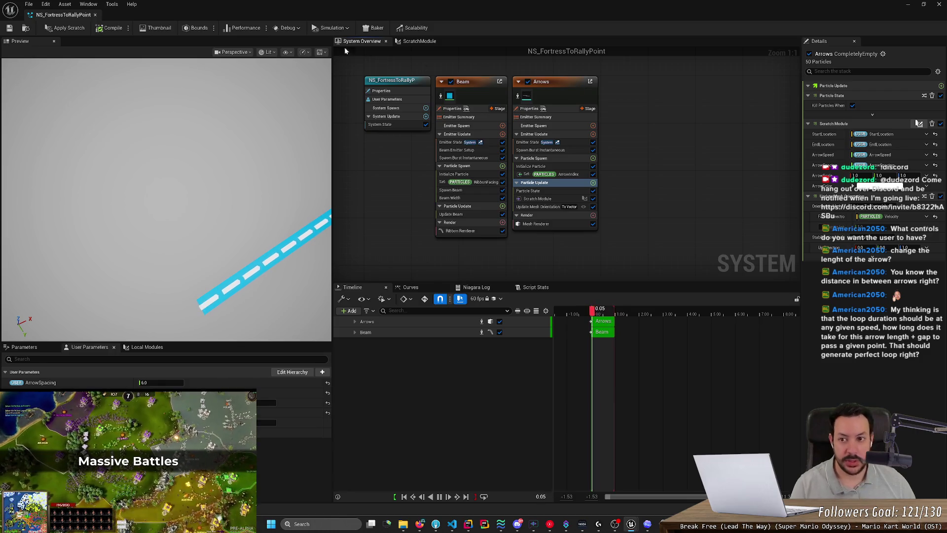
# Step: Apply and save the scratch module, then bind its ArrowLength input to User ArrowLength
pyautogui.click(65, 28)
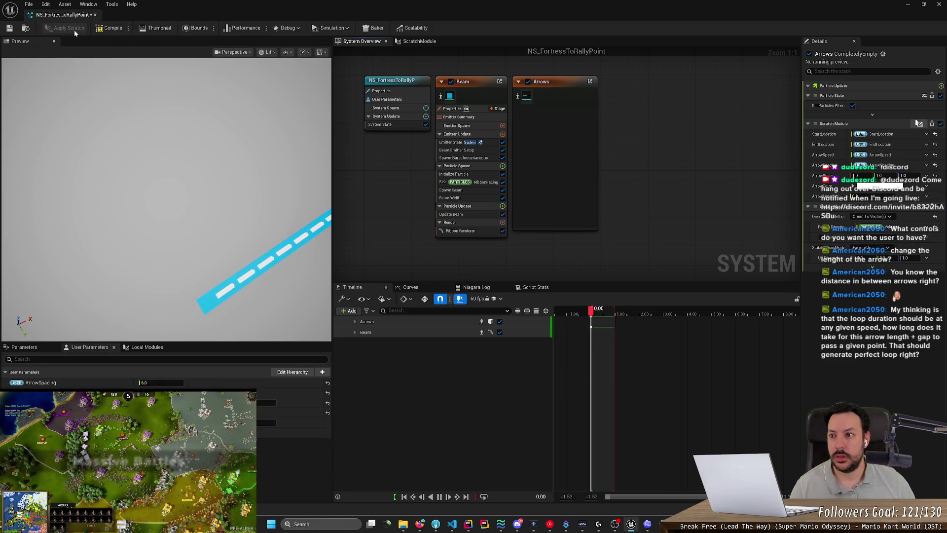
pyautogui.click(9, 29)
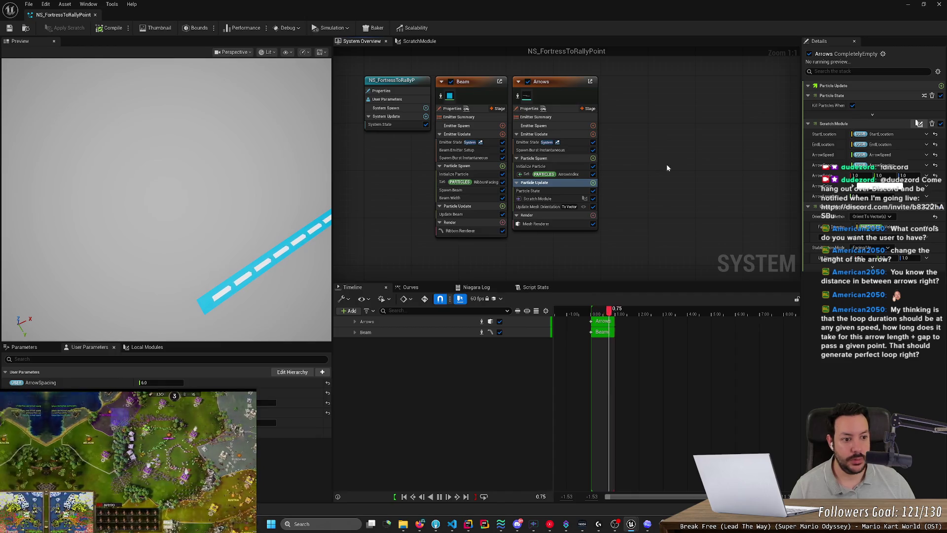
pyautogui.click(535, 183)
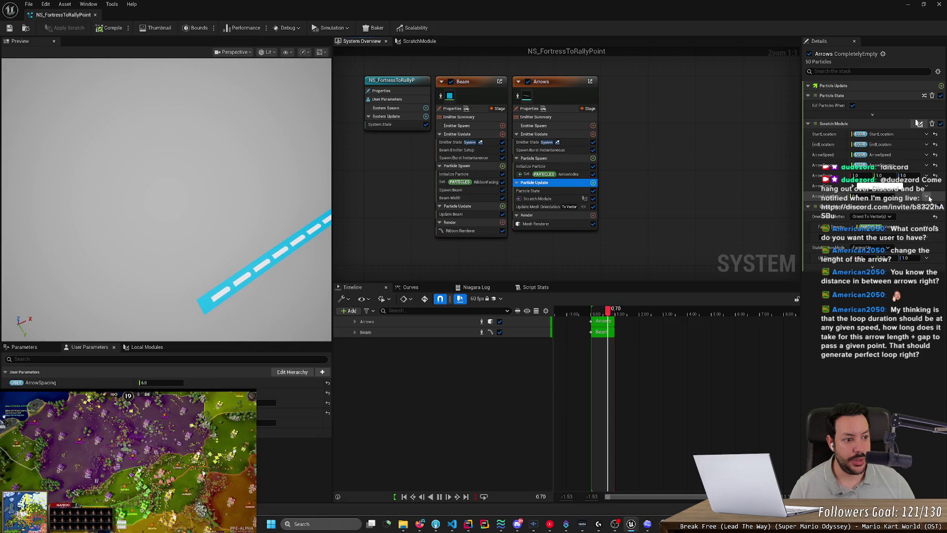
pyautogui.click(927, 196)
pyautogui.write('arrowl')
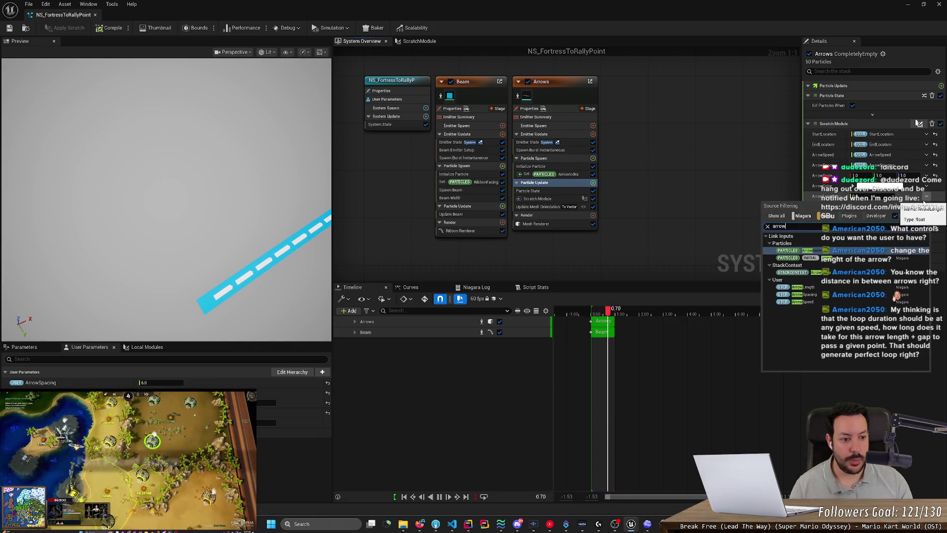
pyautogui.press('Return')
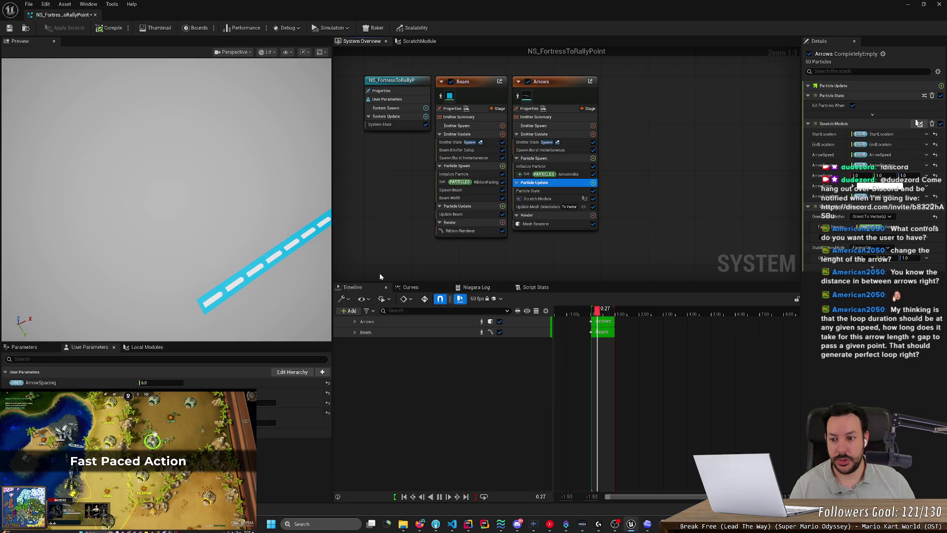
# Step: Set User ArrowSpacing to 0
pyautogui.click(163, 383)
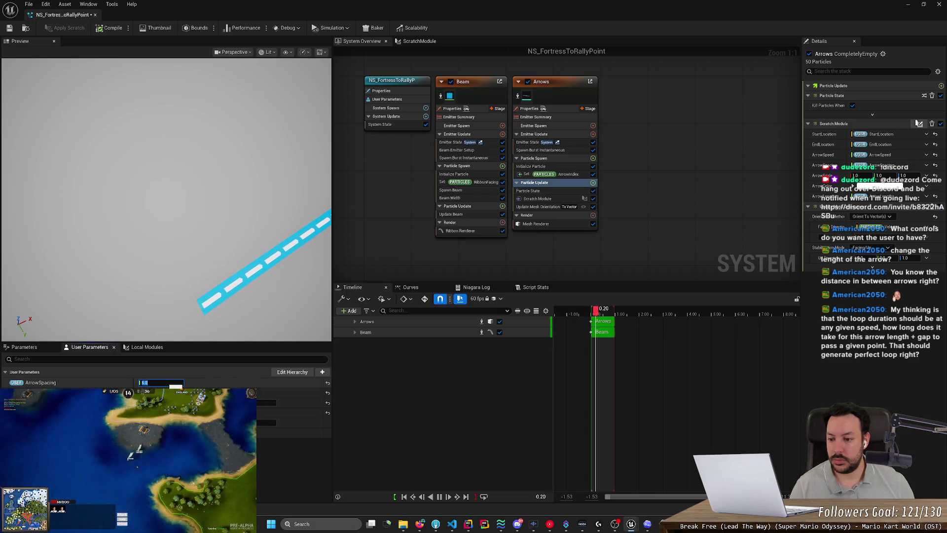
pyautogui.write('0')
pyautogui.press('Return')
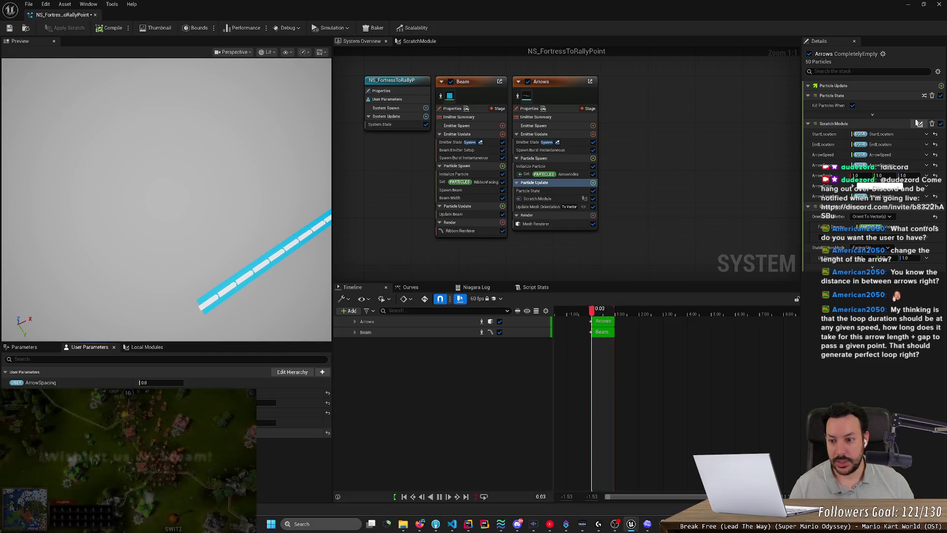
# Step: Orbit the preview around the beam and save the Niagara system
pyautogui.moveTo(129, 115)
pyautogui.mouseDown()
pyautogui.moveTo(143, 118)
pyautogui.moveTo(158, 148)
pyautogui.moveTo(126, 110)
pyautogui.mouseUp()
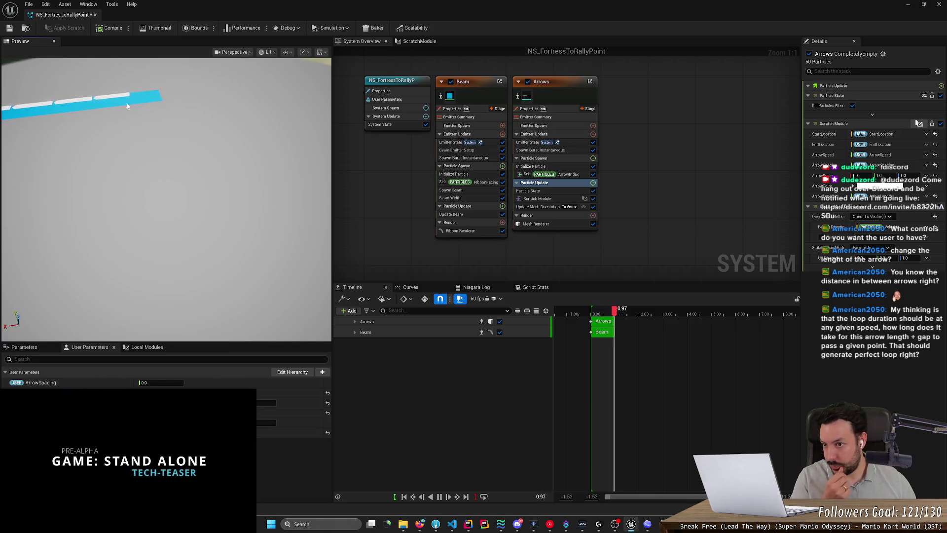
pyautogui.moveTo(124, 111); pyautogui.dragTo(127, 133)
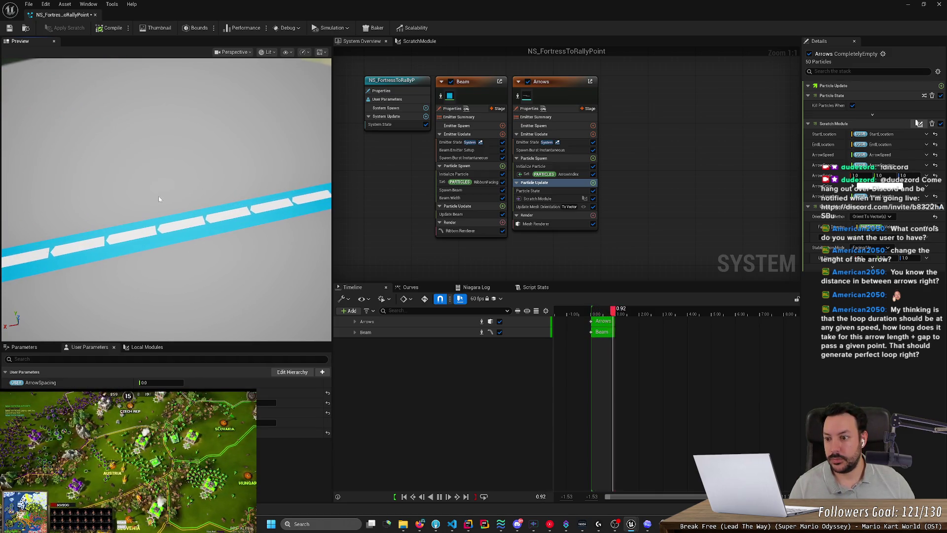
pyautogui.hotkey('ctrl', 's')
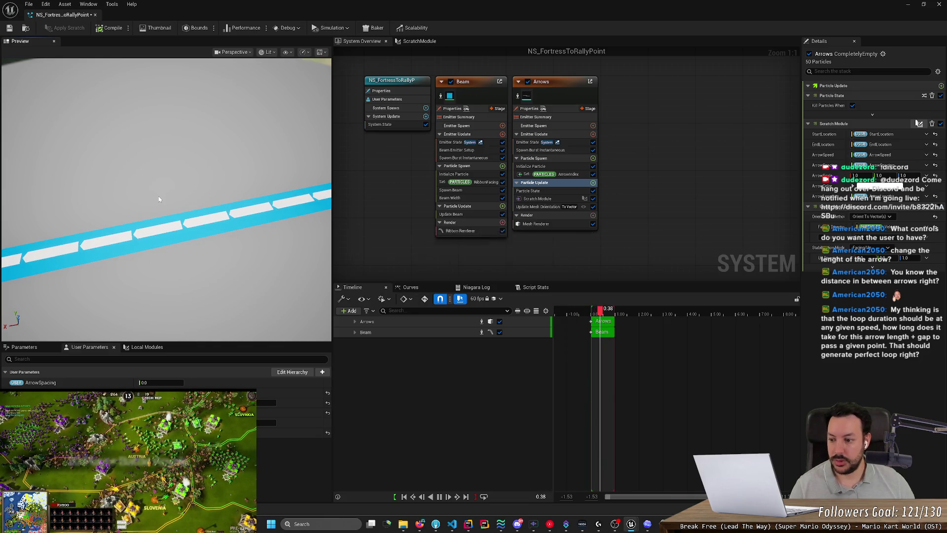
# Step: Try User ArrowSpacing values 12, 3 and 1, settling on 1.0
pyautogui.scroll(-5, 151, 303)
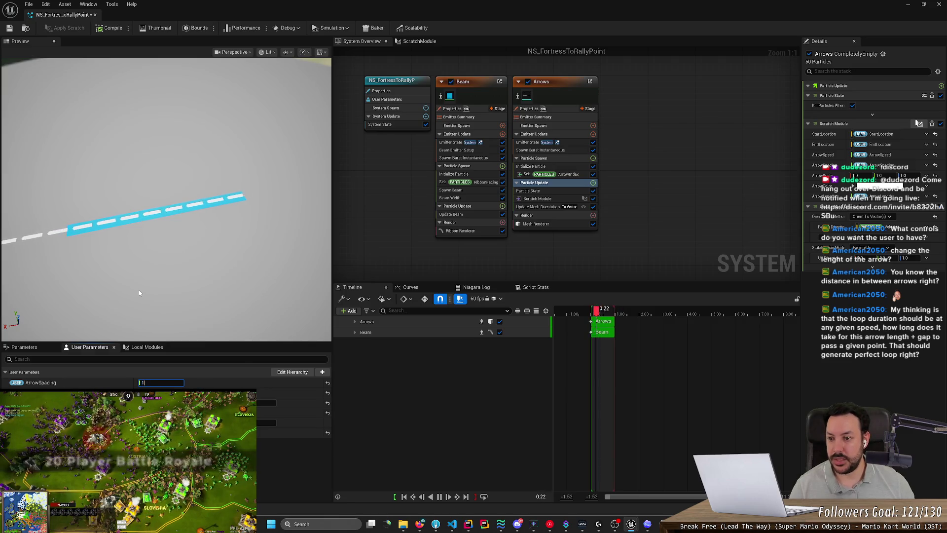
pyautogui.write('2')
pyautogui.press('BackSpace')
pyautogui.press('BackSpace')
pyautogui.write('3')
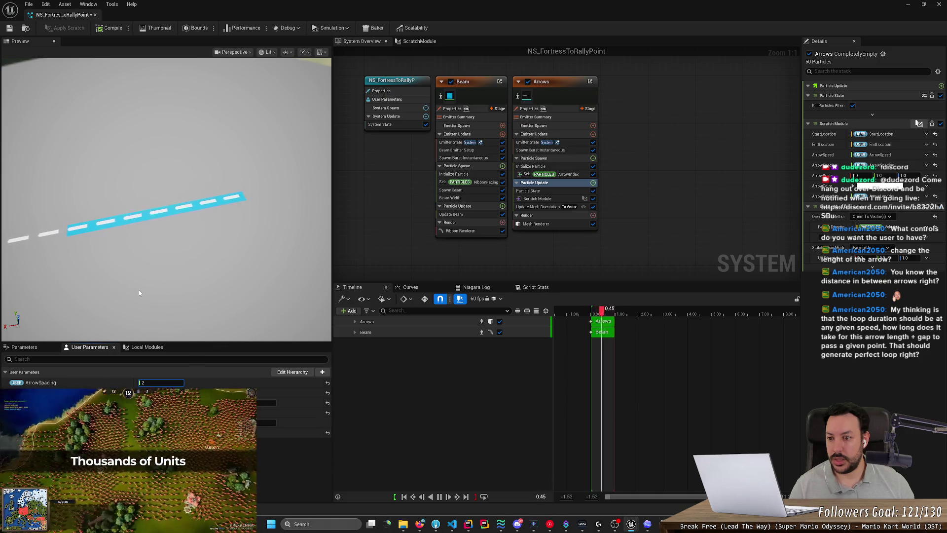
pyautogui.press('BackSpace')
pyautogui.write('1')
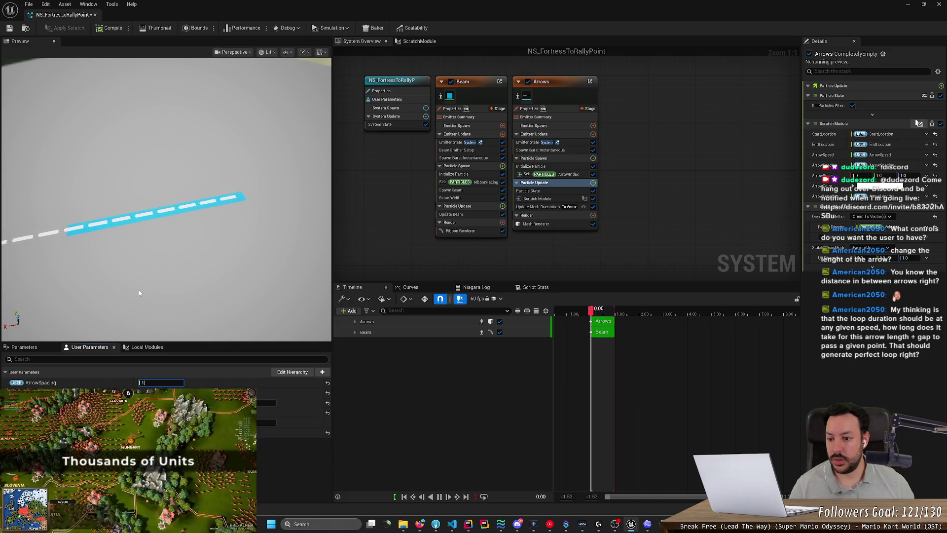
pyautogui.press('Return')
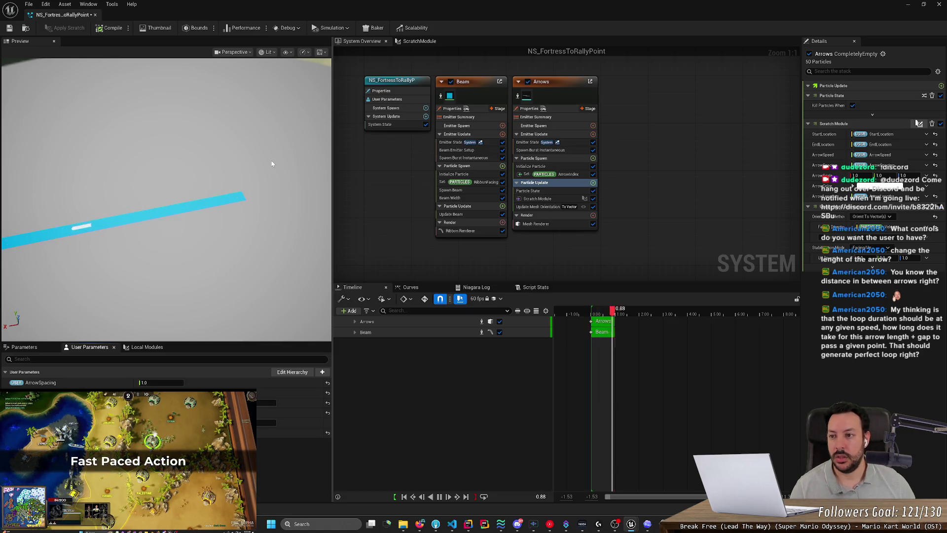
pyautogui.click(420, 41)
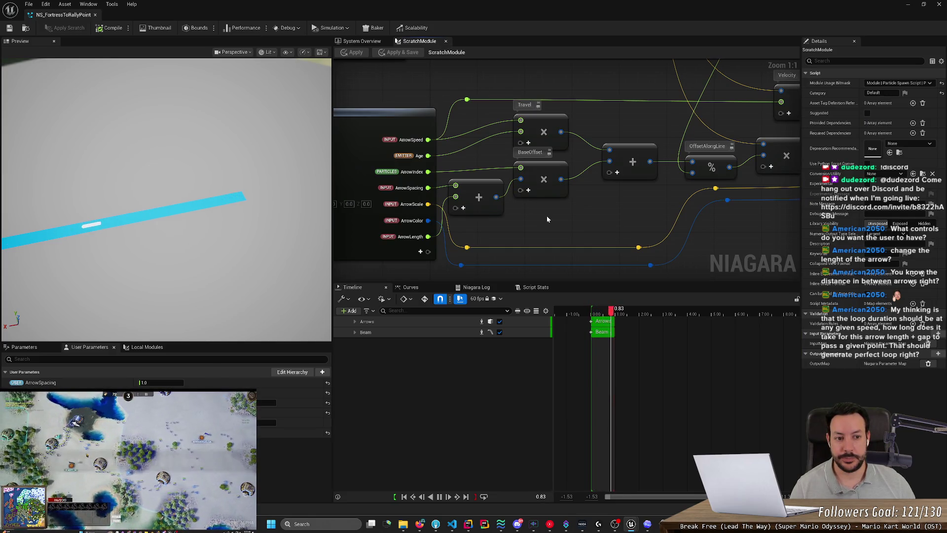
# Step: Read through ChatGPT's Updated Scratch Pad spacing logic, then return to Unreal Engine
pyautogui.hotkey('alt', 'Tab')
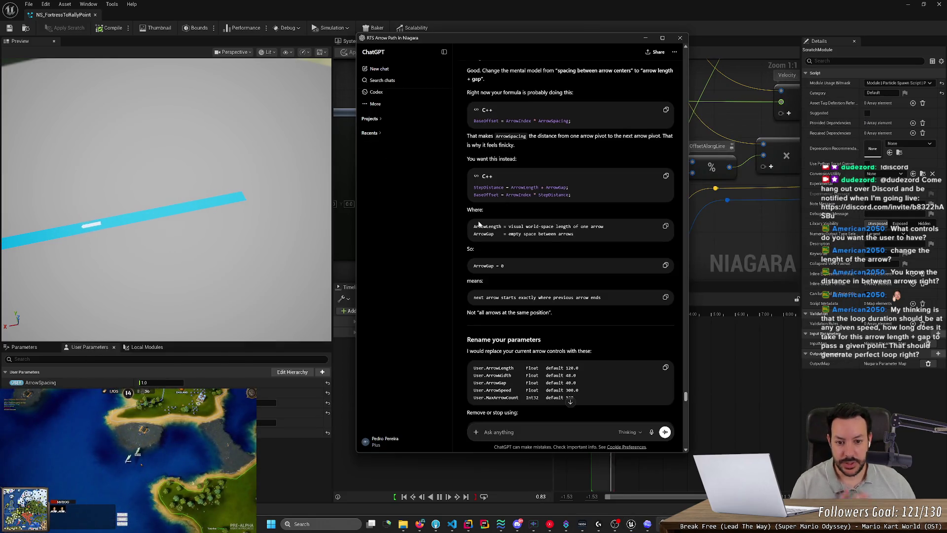
pyautogui.scroll(-10, 493, 227)
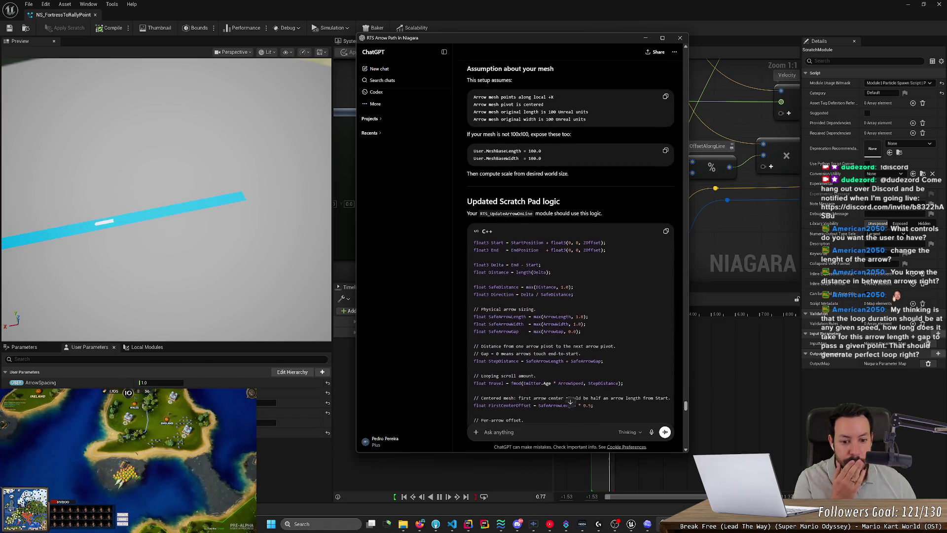
pyautogui.scroll(8, 570, 247)
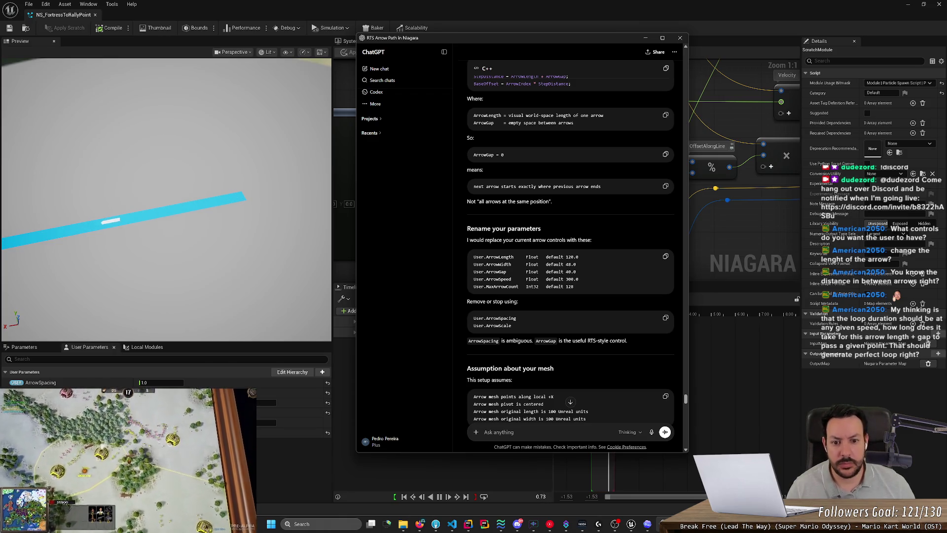
pyautogui.scroll(-4, 570, 247)
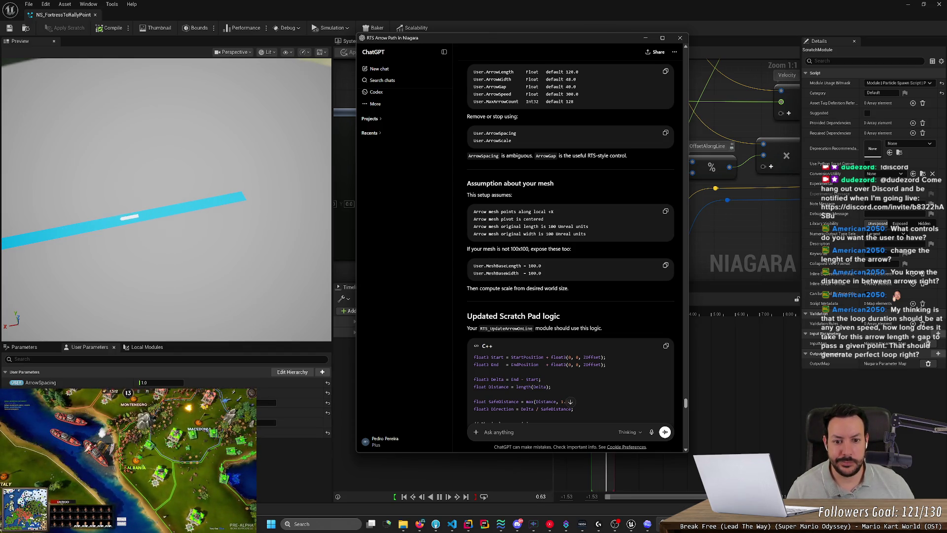
pyautogui.scroll(-3, 585, 204)
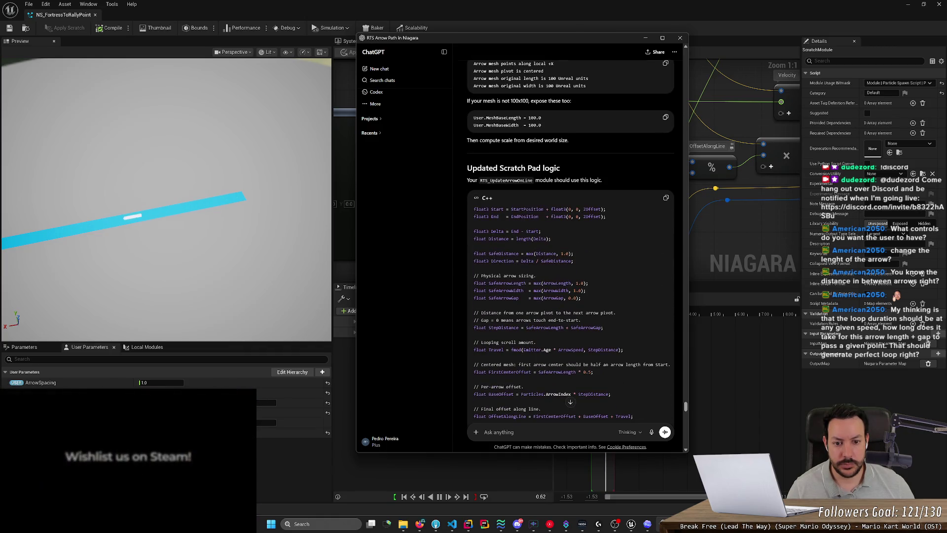
pyautogui.hotkey('alt', 'Tab')
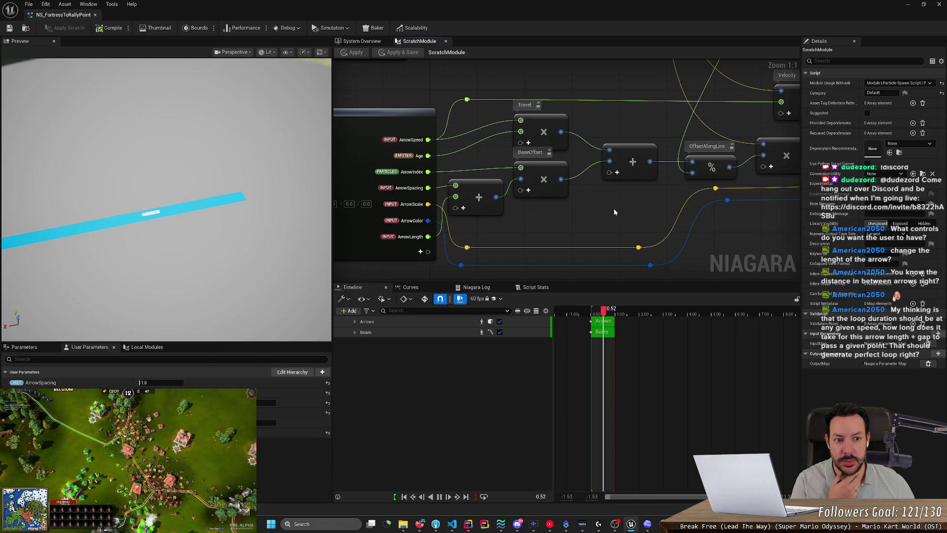
# Step: Pan the graph to the Travel and BaseOffset math and narrow the preview slightly
pyautogui.moveTo(614, 212); pyautogui.dragTo(478, 270)
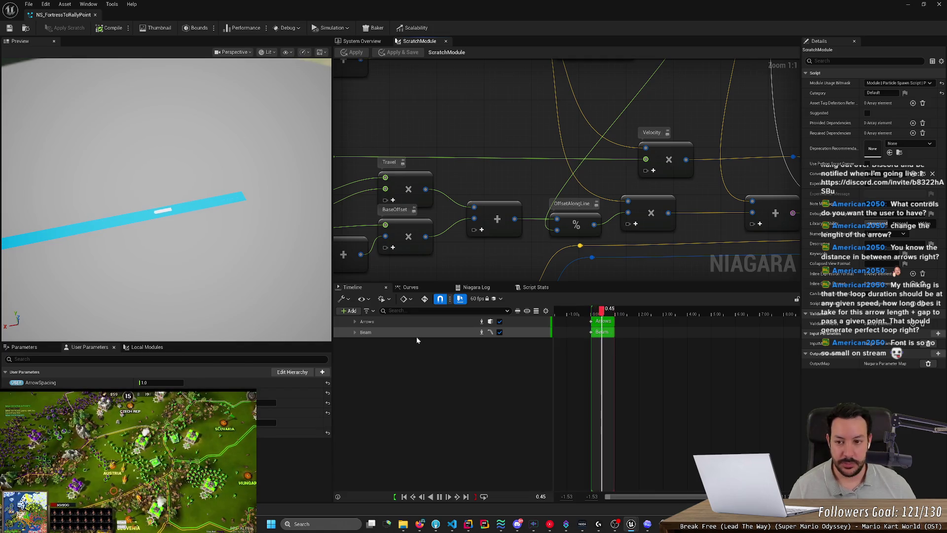
pyautogui.scroll(1, 417, 340)
pyautogui.scroll(-1, 416, 339)
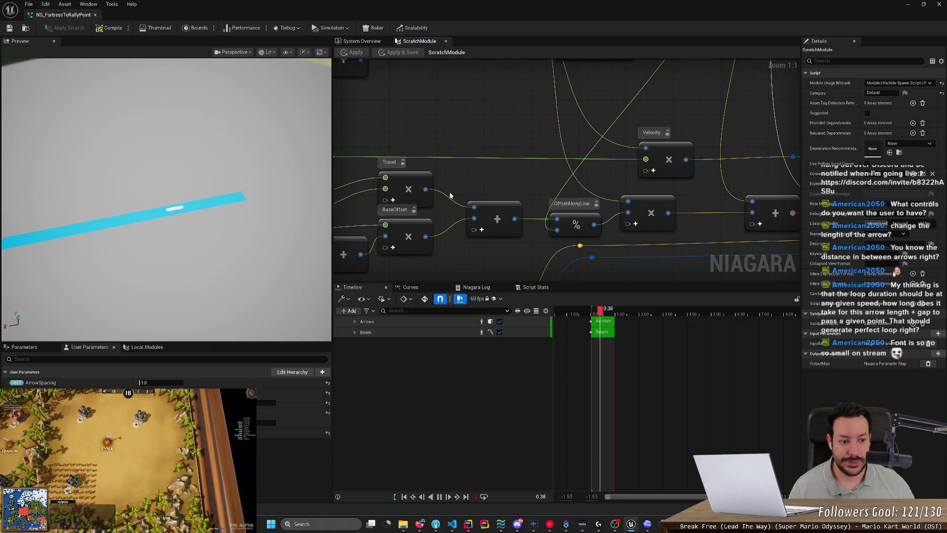
pyautogui.moveTo(332, 149); pyautogui.dragTo(328, 149)
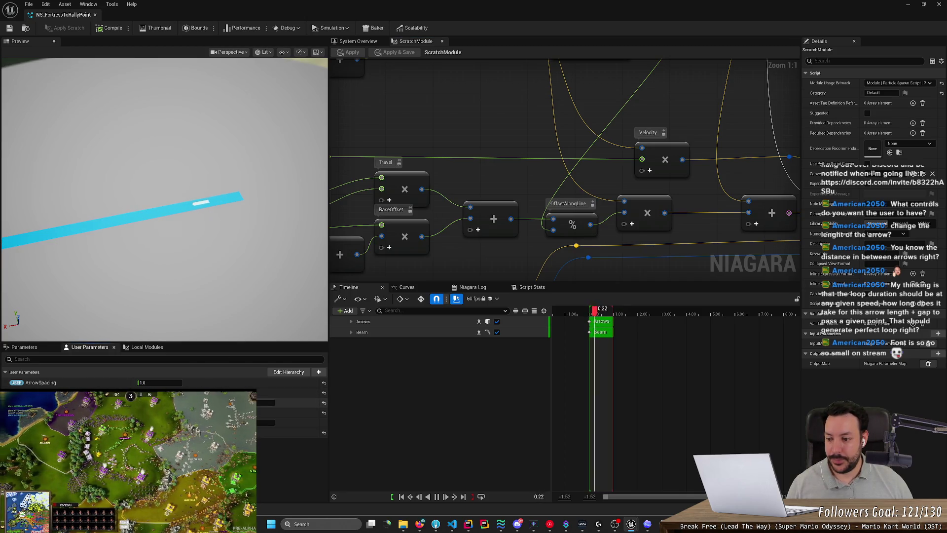
# Step: Reset User ArrowSpacing to 0 and save the Niagara system
pyautogui.click(163, 383)
pyautogui.write('0')
pyautogui.press('Return')
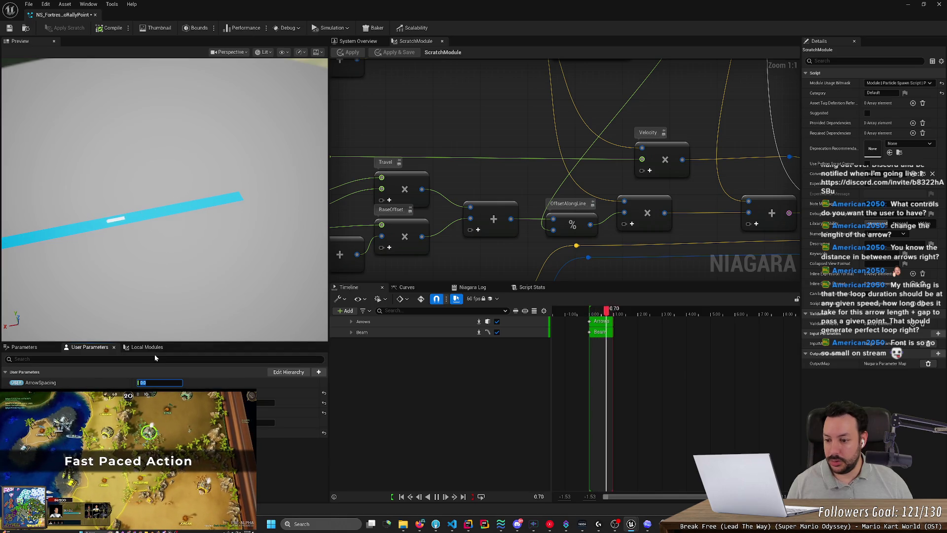
pyautogui.press('Return')
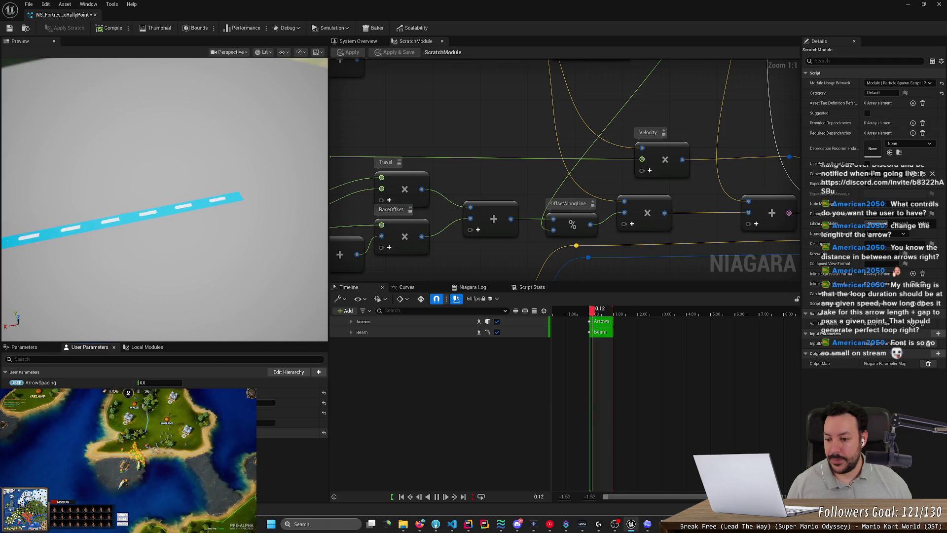
pyautogui.hotkey('ctrl', 's')
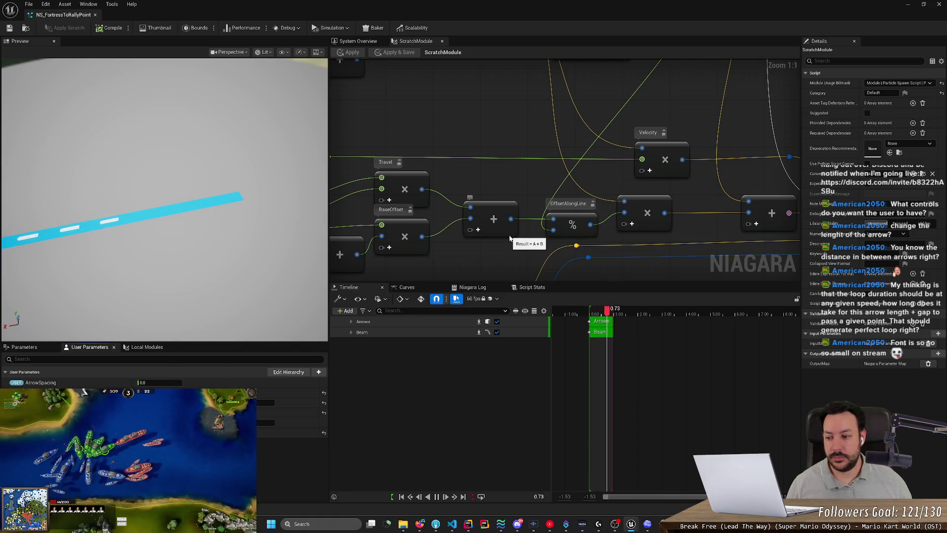
# Step: Enlarge the User Parameters list below the preview
pyautogui.scroll(-2, 510, 239)
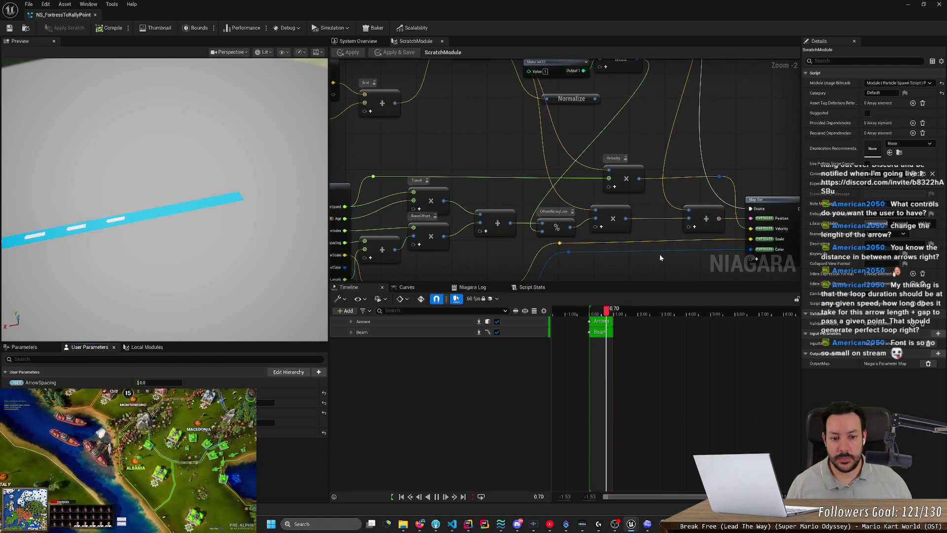
pyautogui.hotkey('alt', 'Tab')
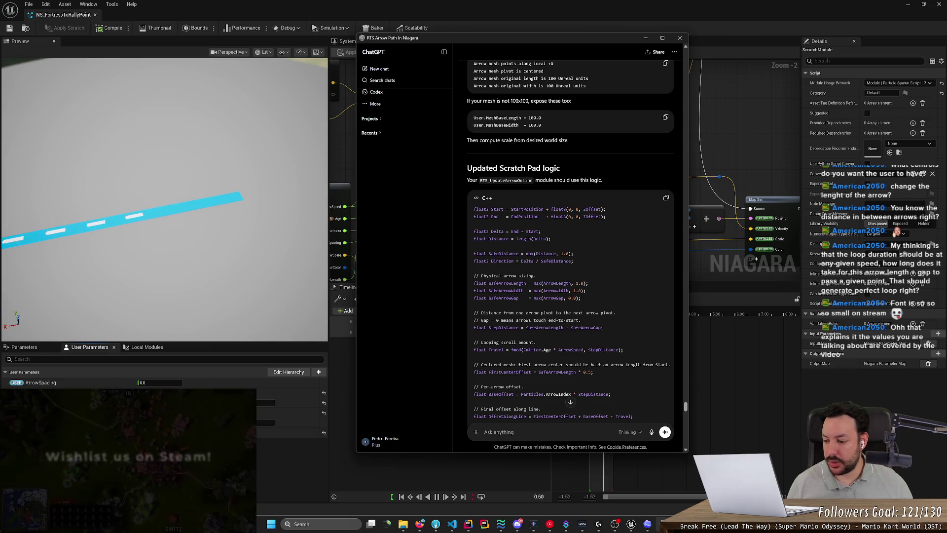
pyautogui.moveTo(248, 342)
pyautogui.mouseDown()
pyautogui.moveTo(247, 186)
pyautogui.moveTo(247, 225)
pyautogui.mouseUp()
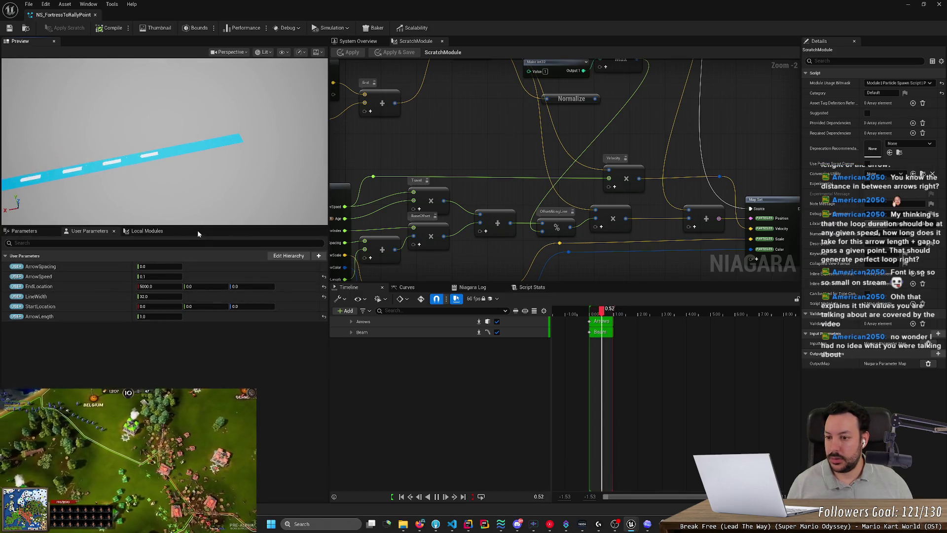
# Step: Lower the Preview/User Parameters splitter in three moves to make the preview taller
pyautogui.moveTo(199, 226); pyautogui.dragTo(194, 250)
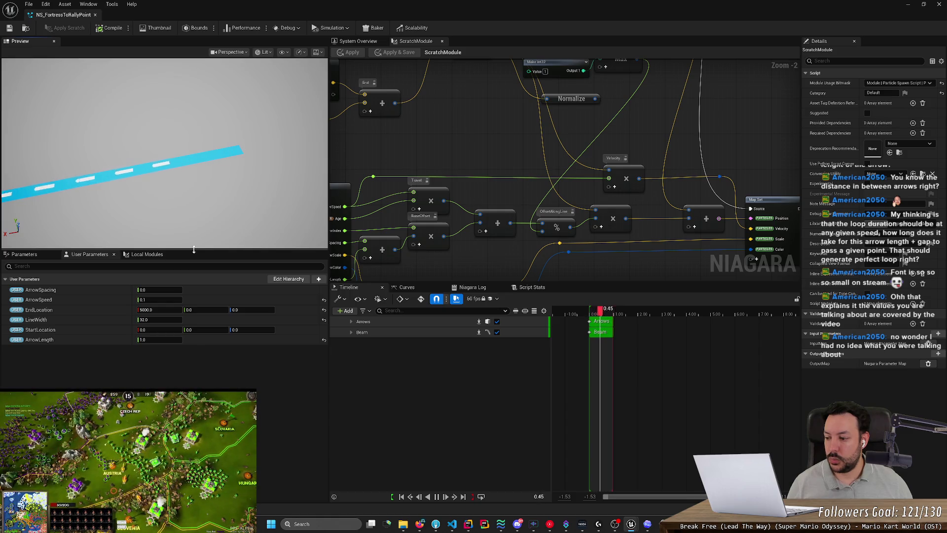
pyautogui.moveTo(194, 250); pyautogui.dragTo(195, 261)
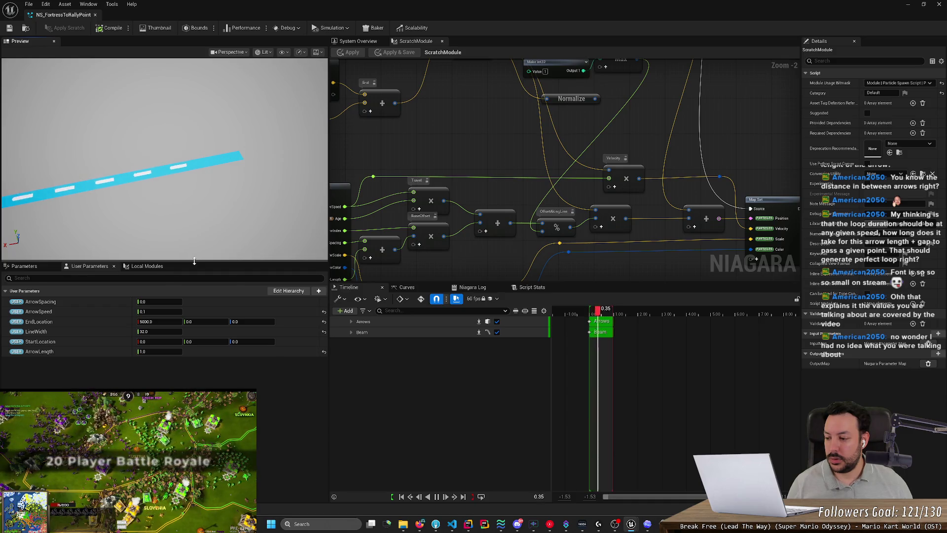
pyautogui.moveTo(194, 261); pyautogui.dragTo(194, 266)
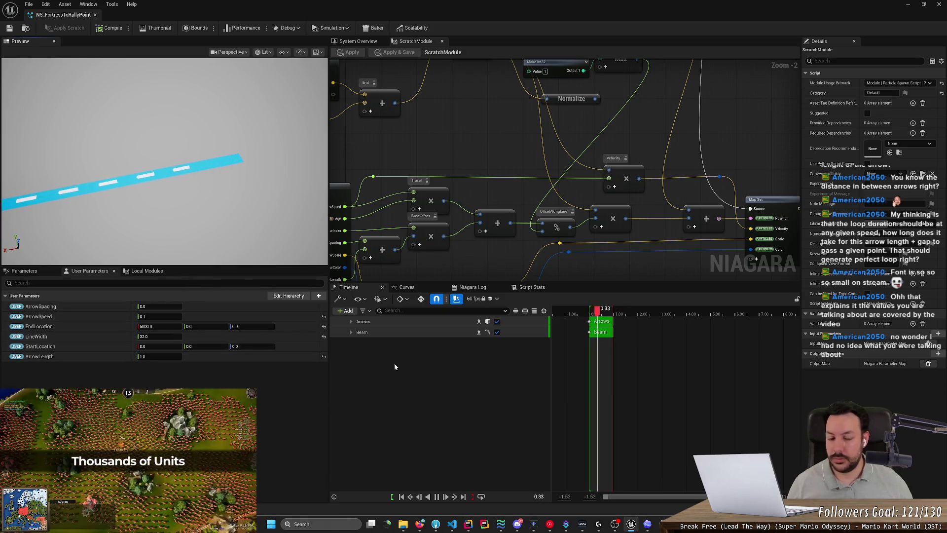
pyautogui.click(153, 326)
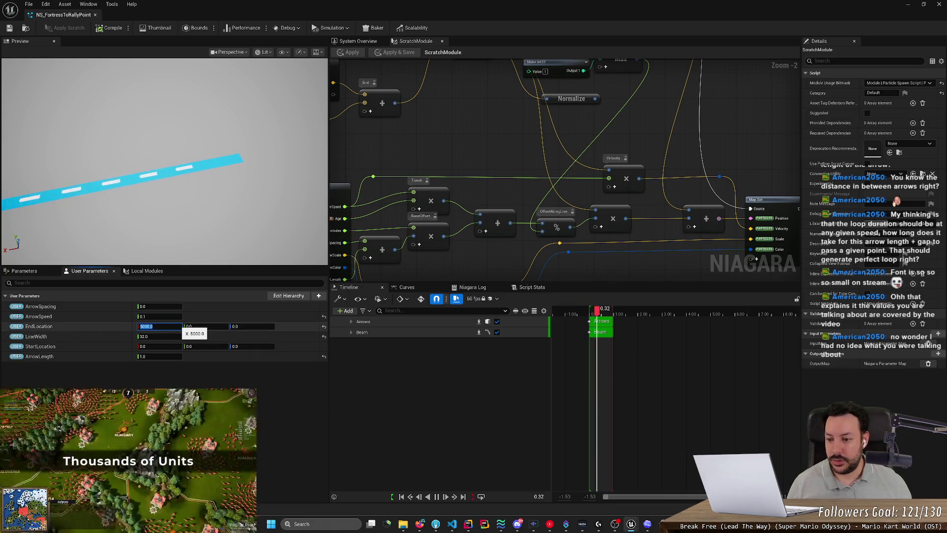
# Step: Set EndLocation X to 1000 and ArrowLength to 5
pyautogui.write('1000')
pyautogui.press('Return')
pyautogui.click(181, 296)
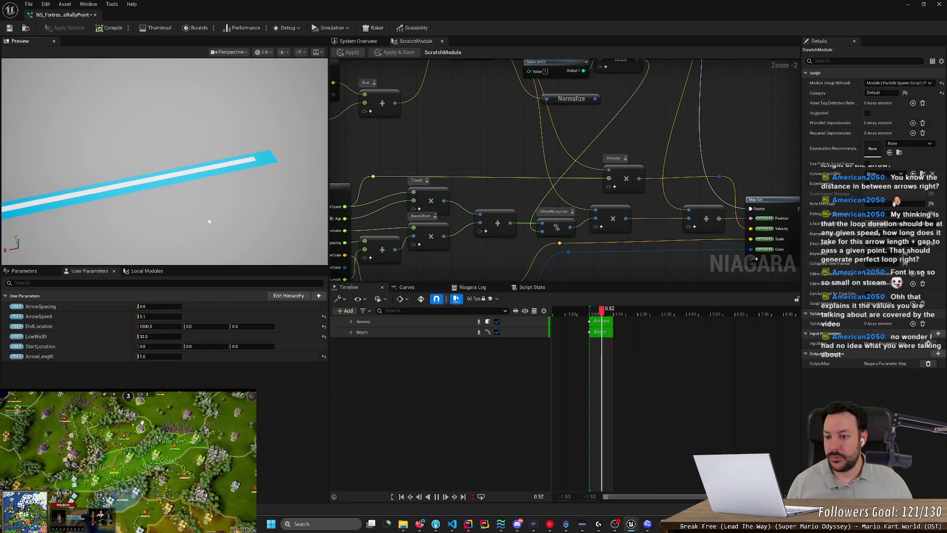
pyautogui.click(154, 356)
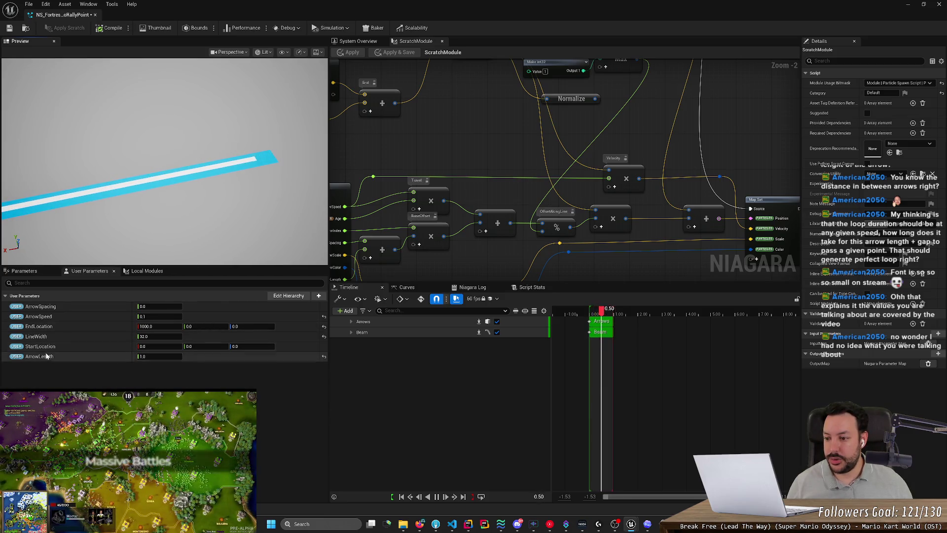
pyautogui.write('5')
pyautogui.press('Return')
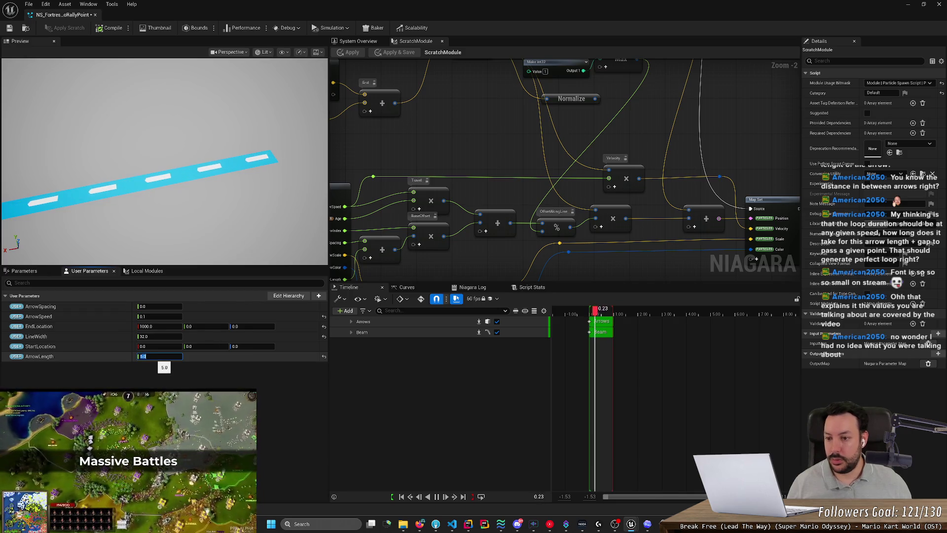
# Step: Shorten EndLocation X to 500 and set ArrowSpacing to 5
pyautogui.click(162, 327)
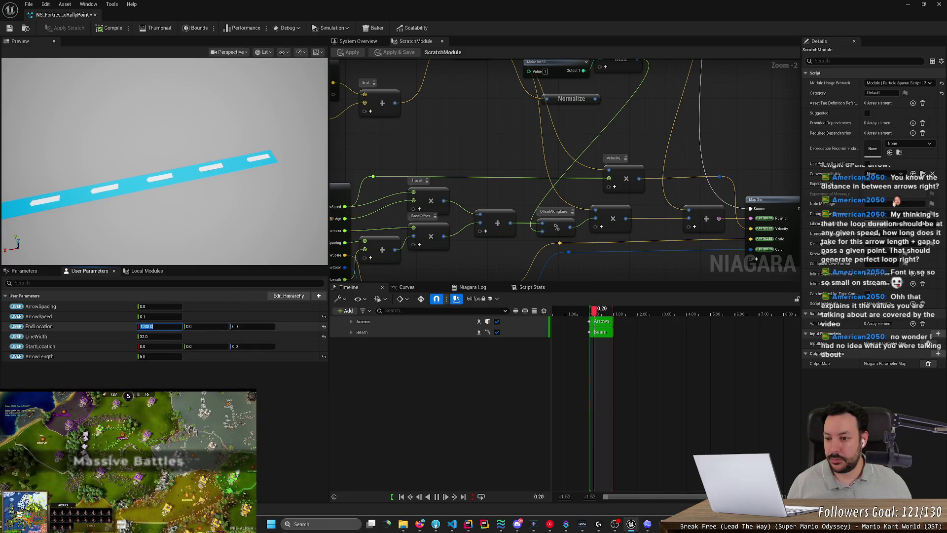
pyautogui.write('500')
pyautogui.press('Return')
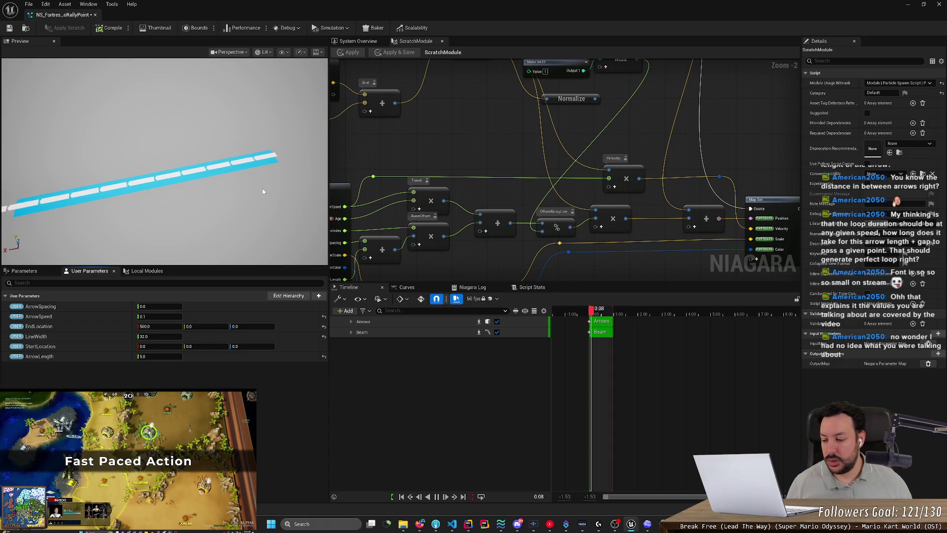
pyautogui.click(160, 306)
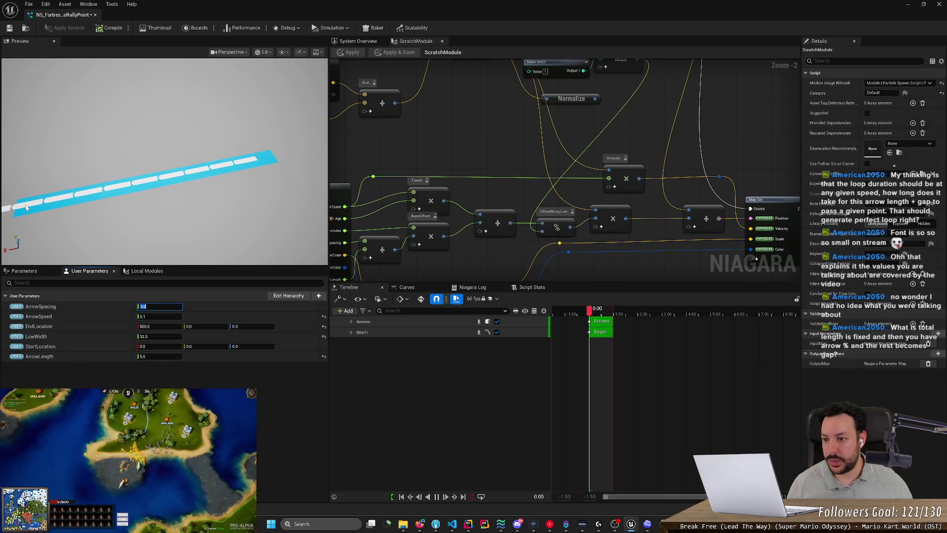
pyautogui.write('5')
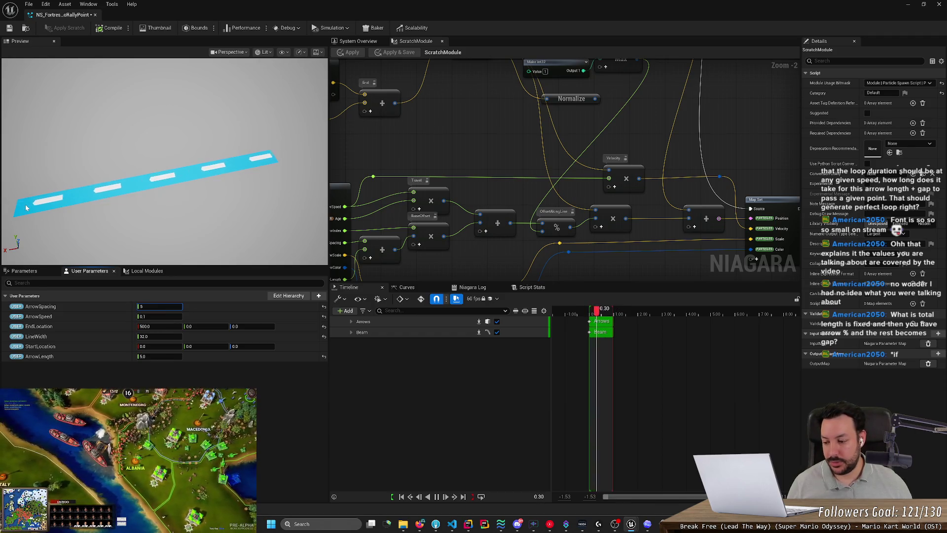
pyautogui.press('Return')
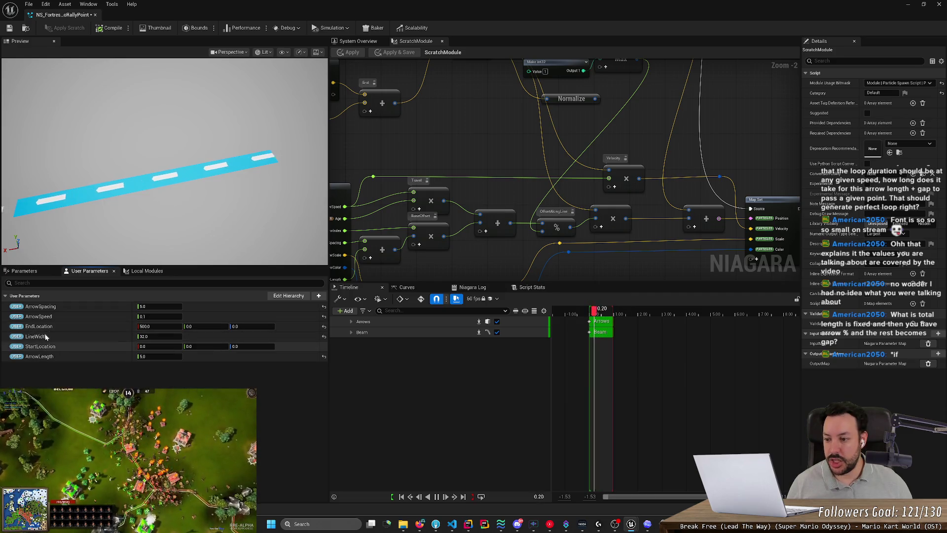
pyautogui.click(146, 326)
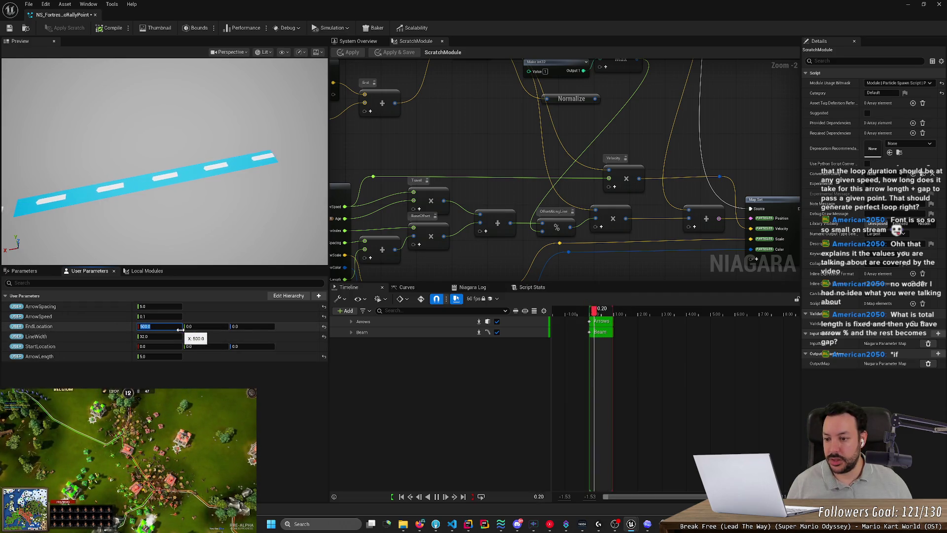
pyautogui.write('5000.0')
pyautogui.press('Return')
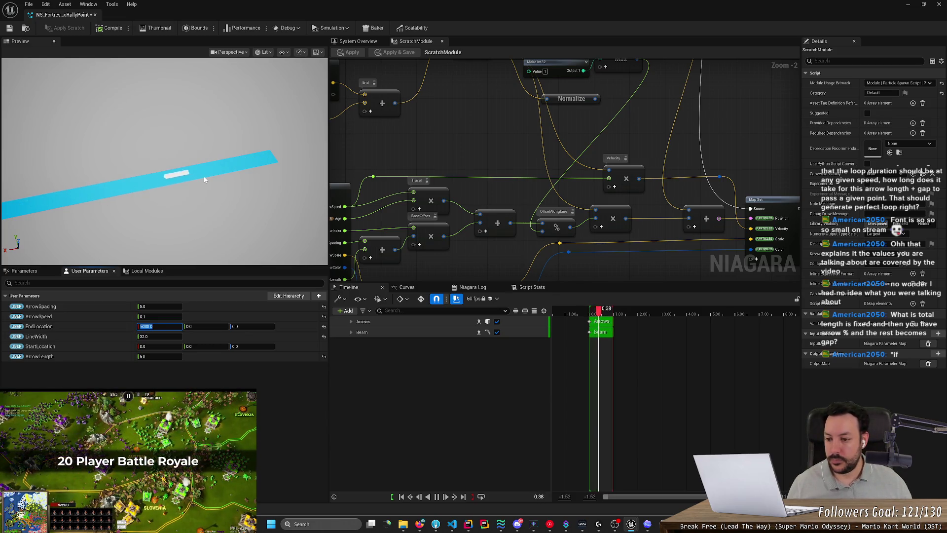
pyautogui.press('Left')
pyautogui.press('Right')
pyautogui.press('Right')
pyautogui.press('Right')
pyautogui.press('BackSpace')
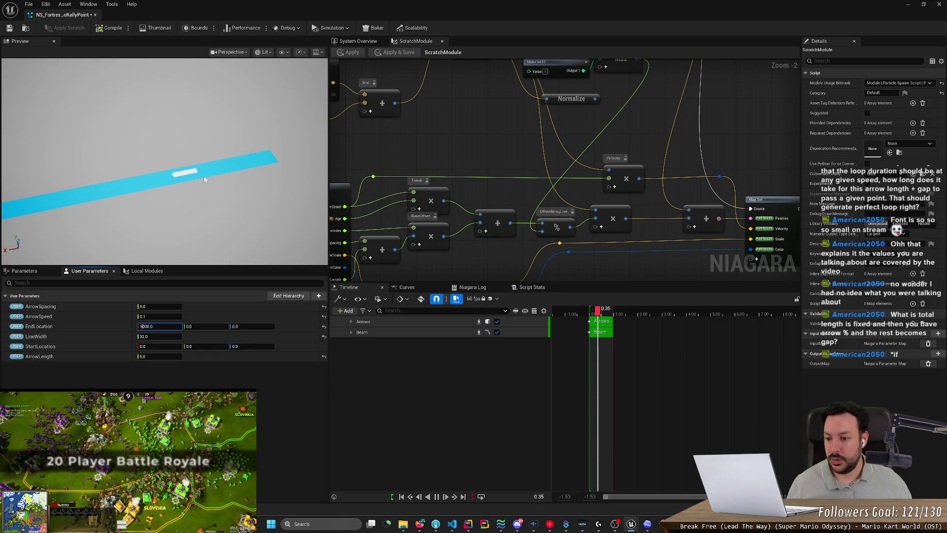
pyautogui.press('Return')
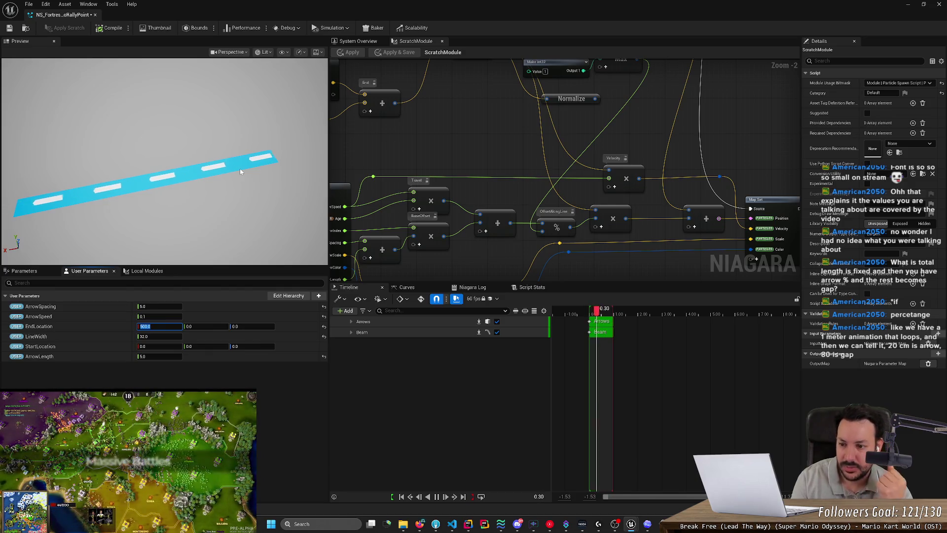
# Step: Commit EndLocation X at 500.0 and save NS_FortressToRallyPoint
pyautogui.click(176, 375)
pyautogui.hotkey('ctrl', 's')
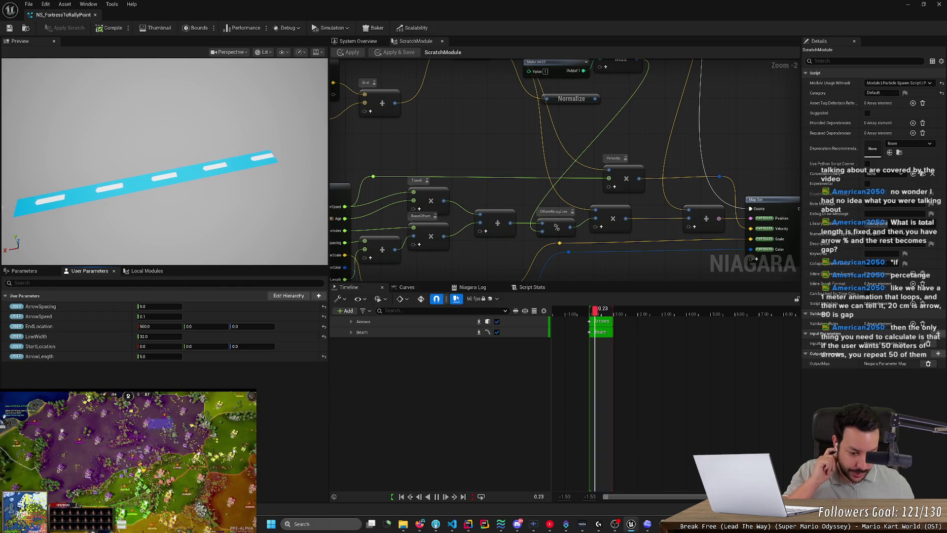
pyautogui.moveTo(664, 524)
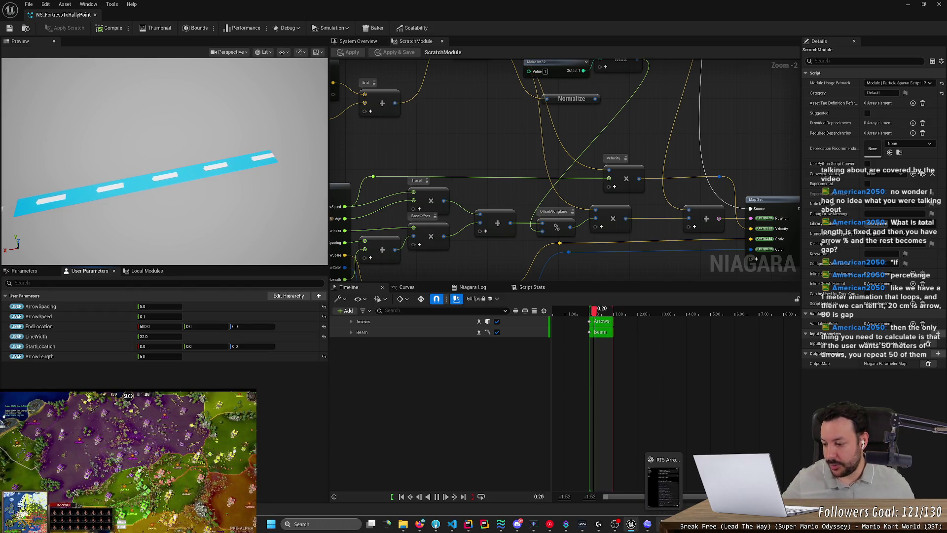
# Step: Return to the scratch module graph and zoom out to survey the Len and Max nodes
pyautogui.click(359, 42)
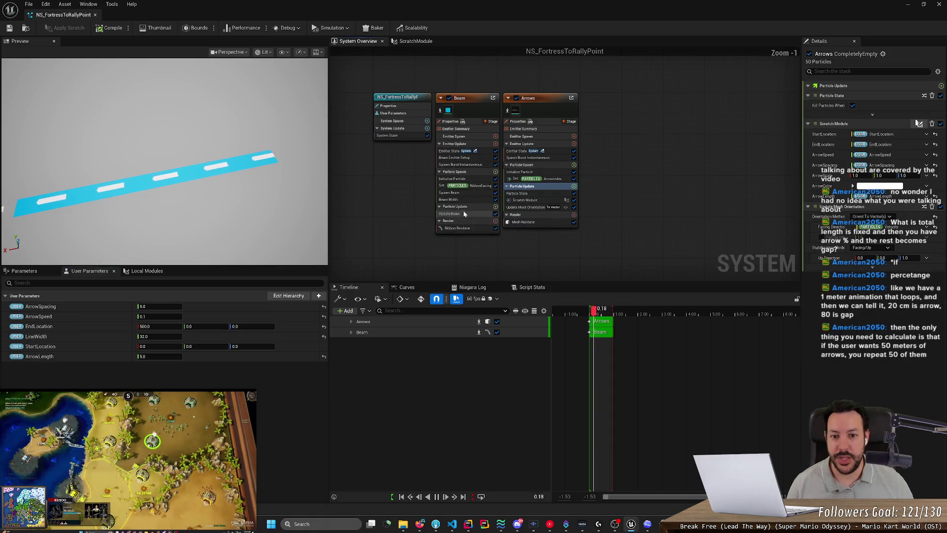
pyautogui.click(415, 42)
pyautogui.scroll(-8, 513, 198)
pyautogui.scroll(7, 518, 212)
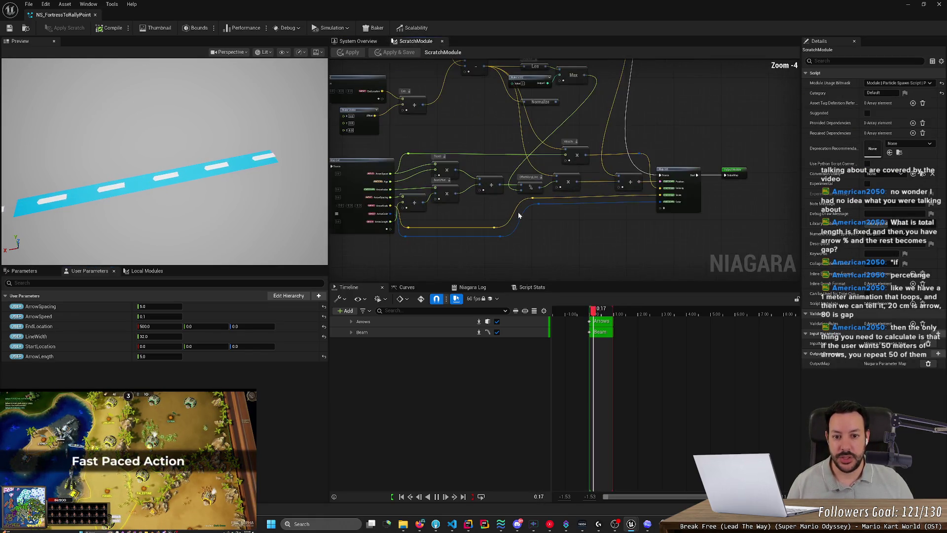
pyautogui.scroll(-2, 497, 200)
pyautogui.scroll(1, 478, 158)
pyautogui.moveTo(478, 158)
pyautogui.mouseDown()
pyautogui.moveTo(508, 205)
pyautogui.moveTo(540, 194)
pyautogui.mouseUp()
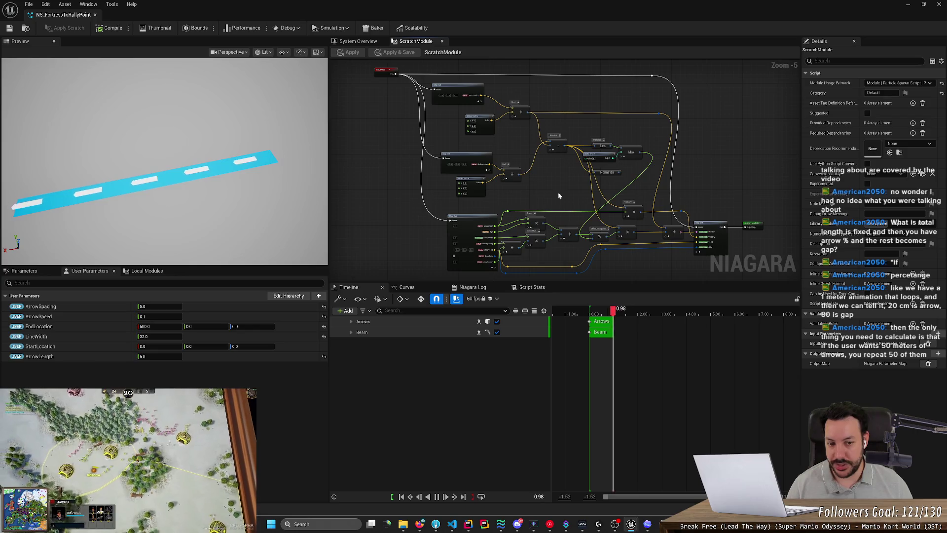
pyautogui.scroll(3, 483, 211)
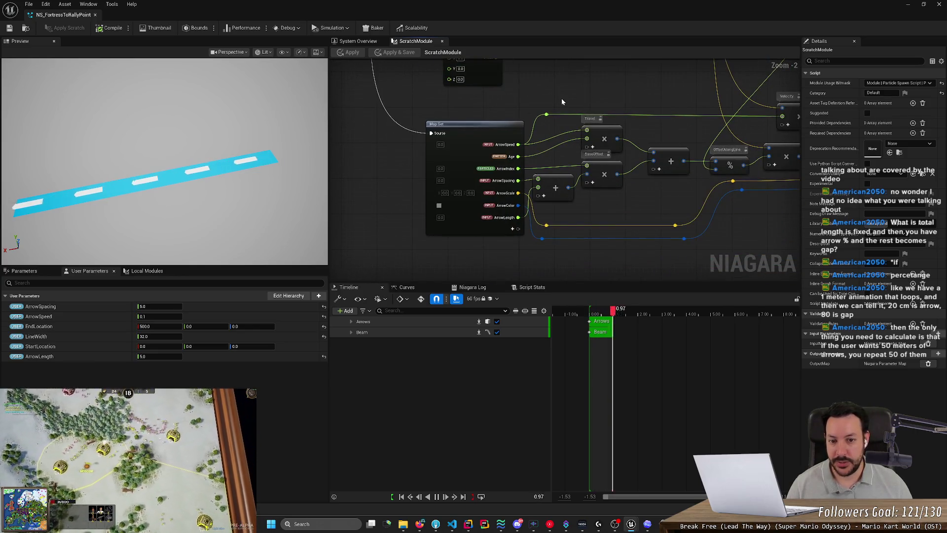
pyautogui.scroll(1, 588, 212)
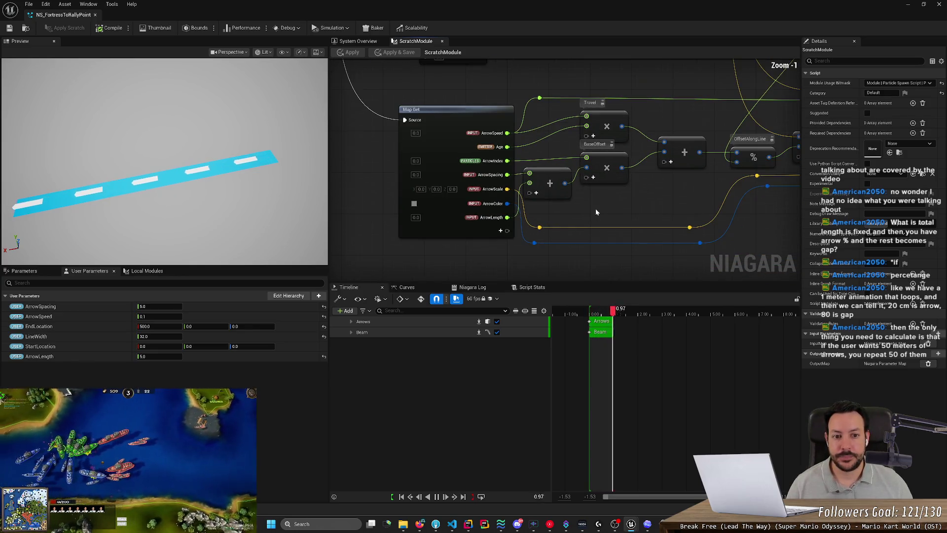
pyautogui.scroll(-2, 629, 203)
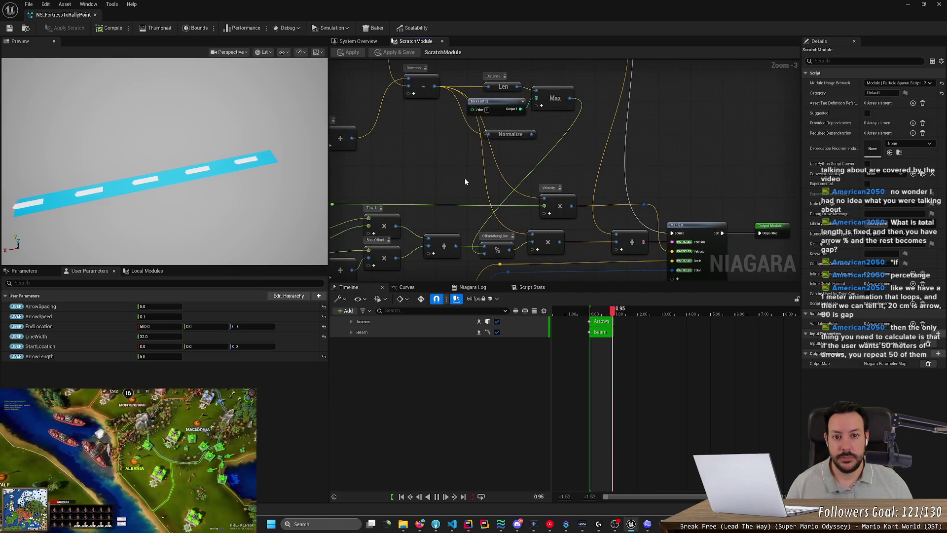
pyautogui.scroll(2, 473, 224)
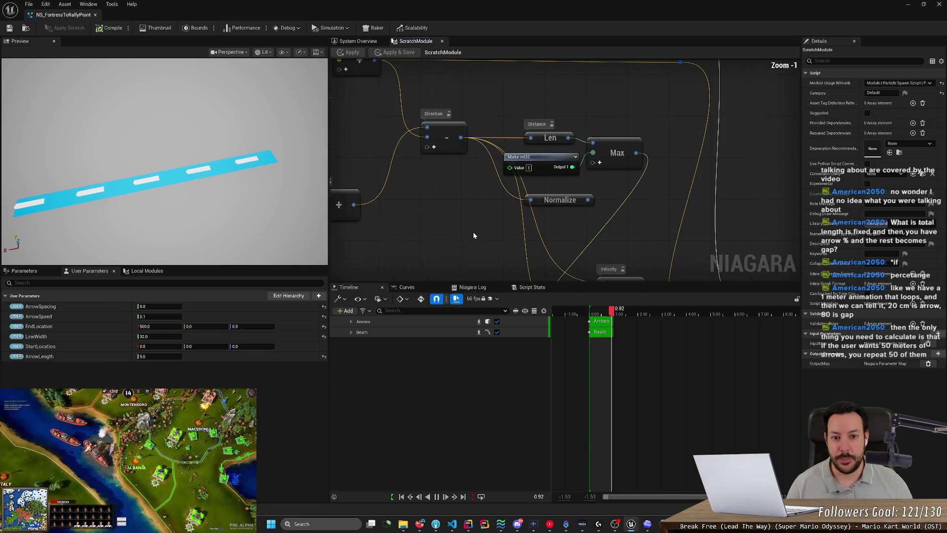
pyautogui.moveTo(476, 233); pyautogui.dragTo(416, 195)
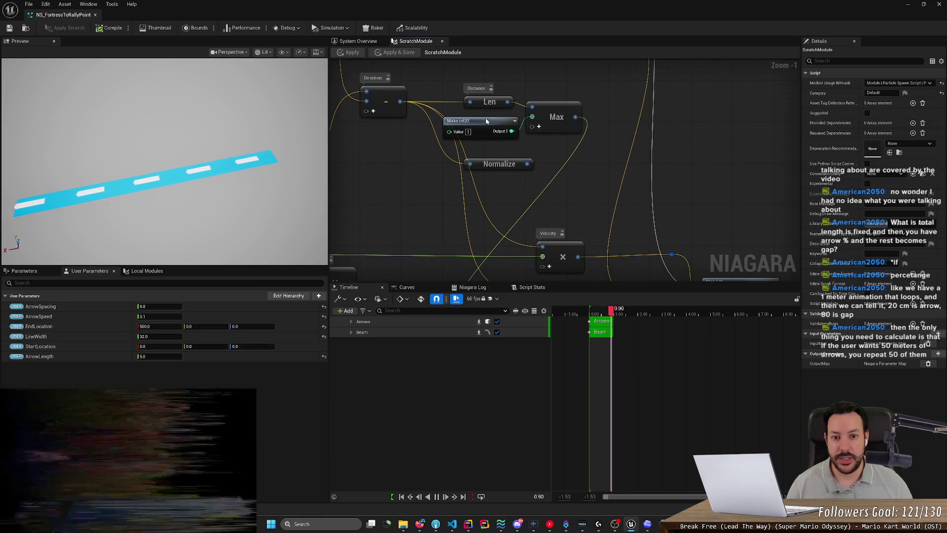
pyautogui.scroll(-2, 572, 171)
pyautogui.scroll(3, 546, 160)
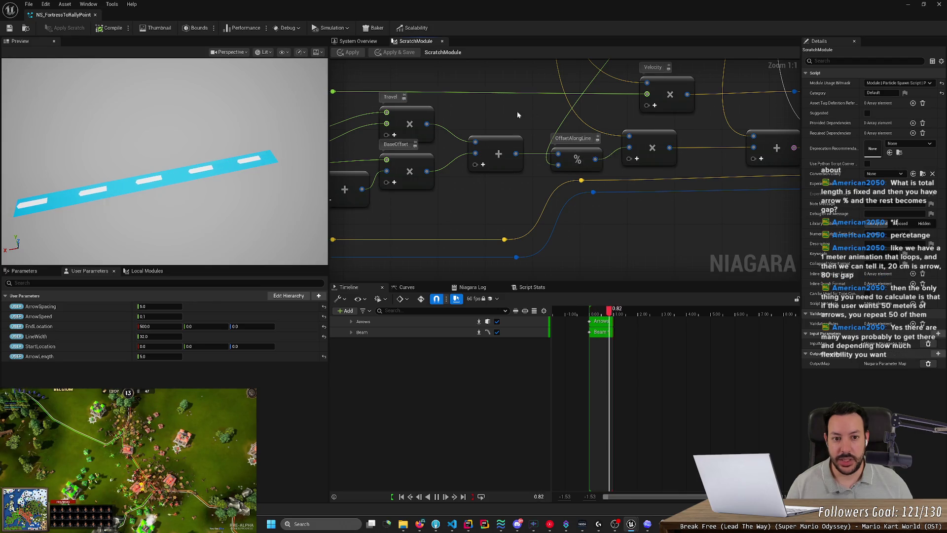
# Step: Rewire the + node's output near the Travel, BaseOffset and OffsetAlongLine nodes
pyautogui.moveTo(571, 161); pyautogui.dragTo(483, 281)
pyautogui.moveTo(479, 228); pyautogui.dragTo(466, 91)
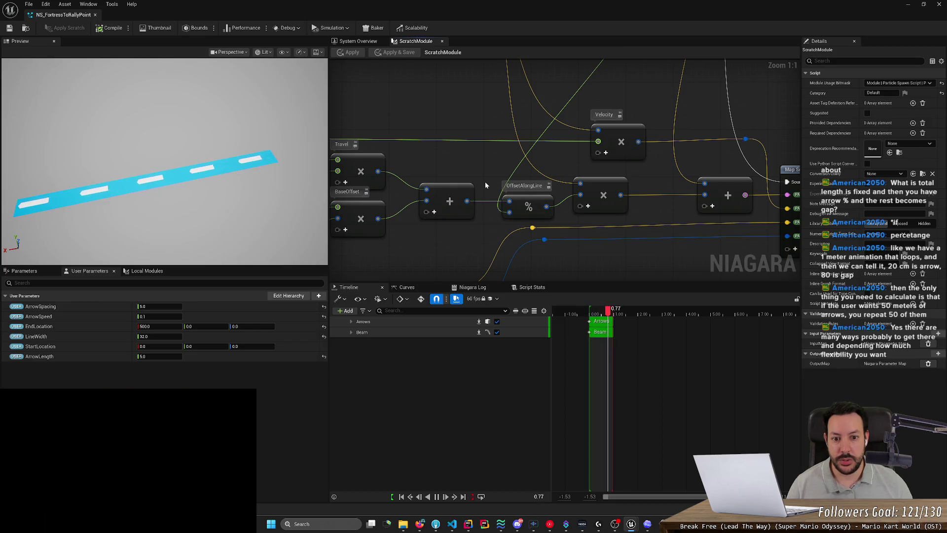
pyautogui.scroll(-1, 489, 186)
pyautogui.moveTo(471, 198)
pyautogui.mouseDown()
pyautogui.moveTo(572, 197)
pyautogui.moveTo(528, 214)
pyautogui.moveTo(450, 209)
pyautogui.moveTo(611, 197)
pyautogui.moveTo(566, 191)
pyautogui.mouseUp()
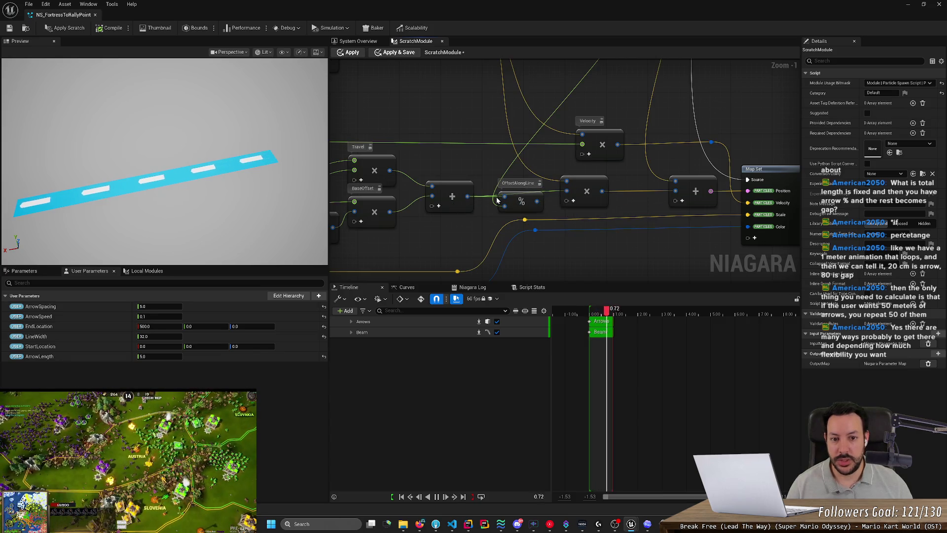
# Step: Apply and save the scratch module changes, and set ArrowSpacing to 0.0
pyautogui.click(67, 27)
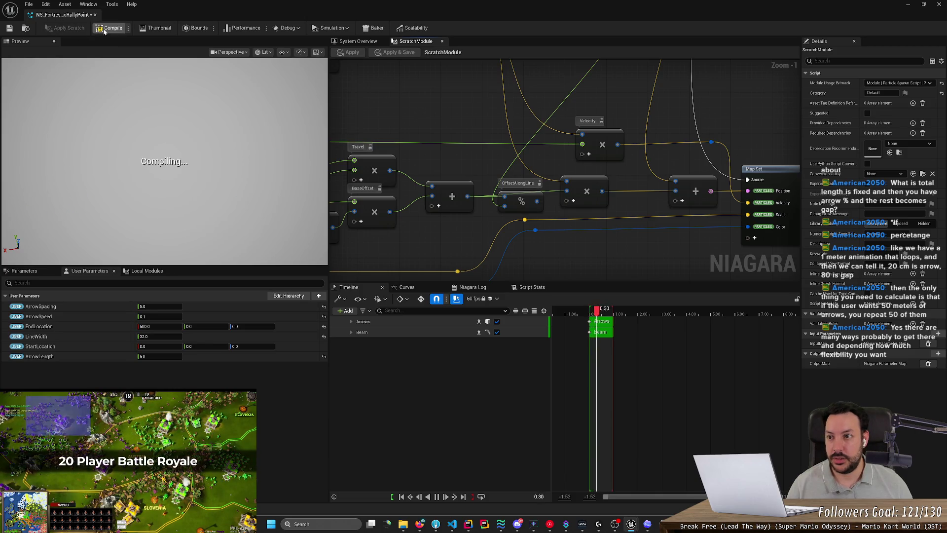
pyautogui.click(9, 29)
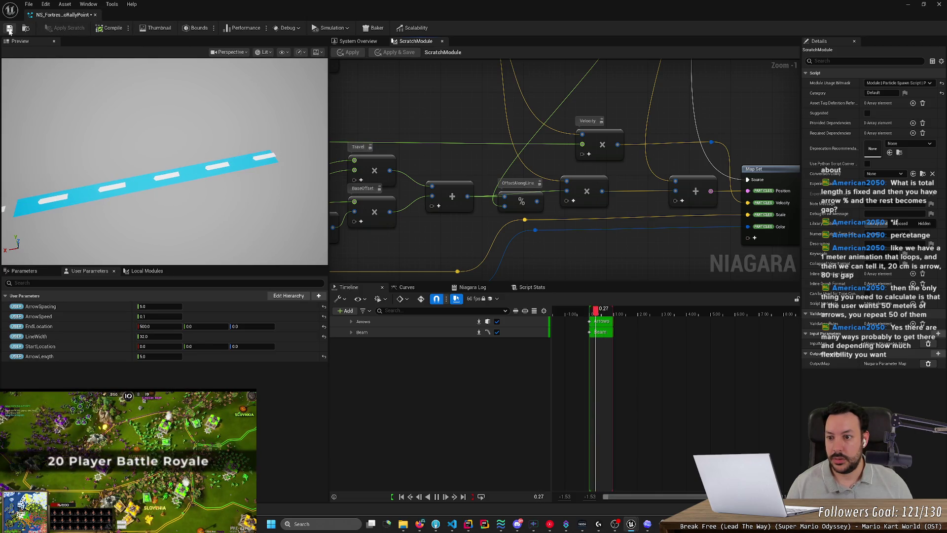
pyautogui.click(168, 307)
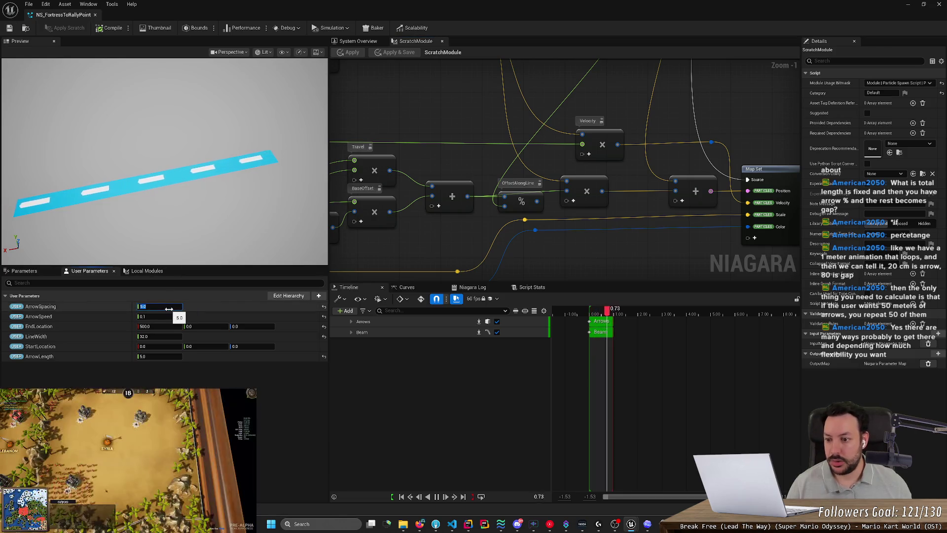
pyautogui.click(160, 327)
# Step: Try EndLocation X at 1000.0, then undo it back to 500.0
pyautogui.write('1000.0')
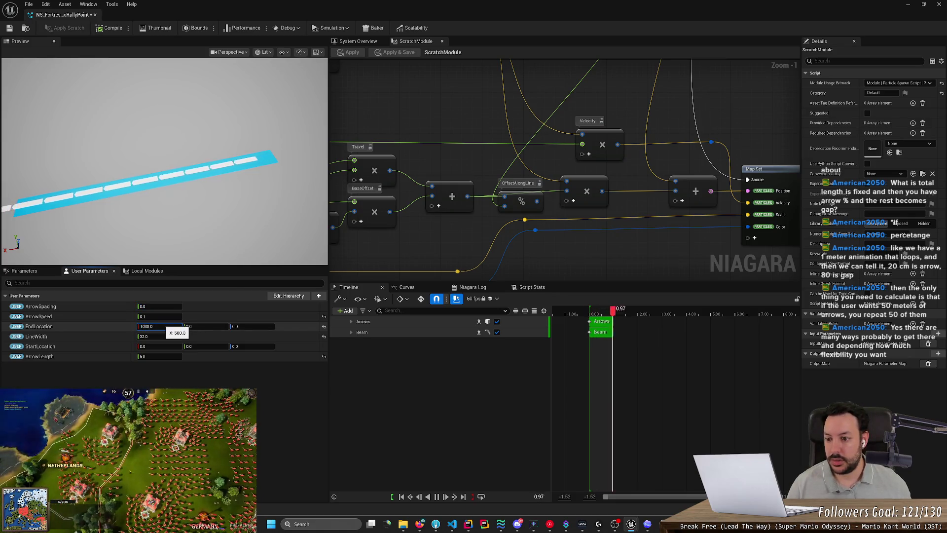
pyautogui.press('Return')
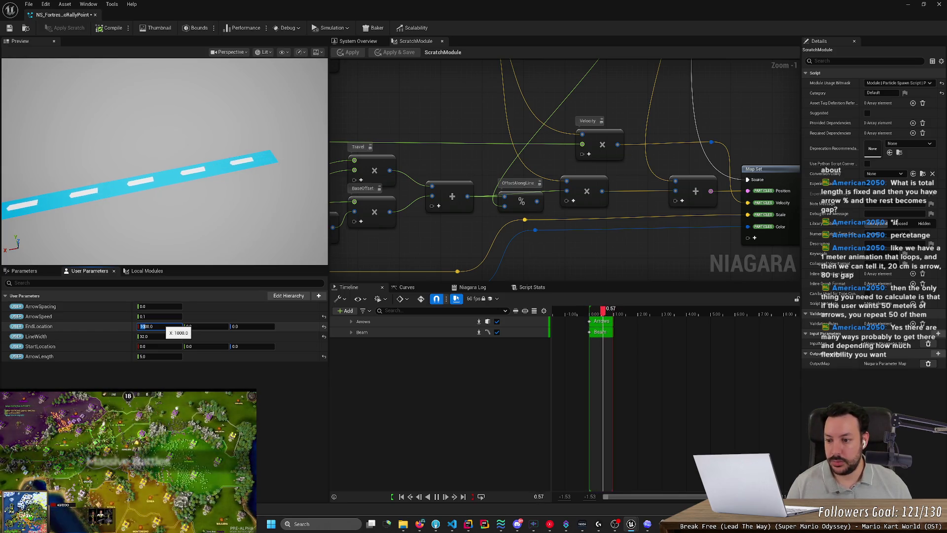
pyautogui.hotkey('ctrl', 'z')
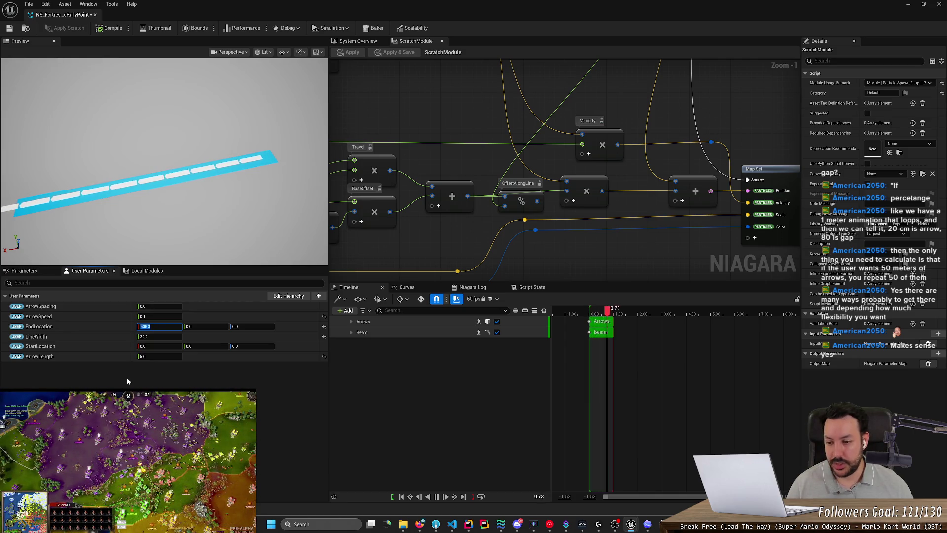
pyautogui.press('Return')
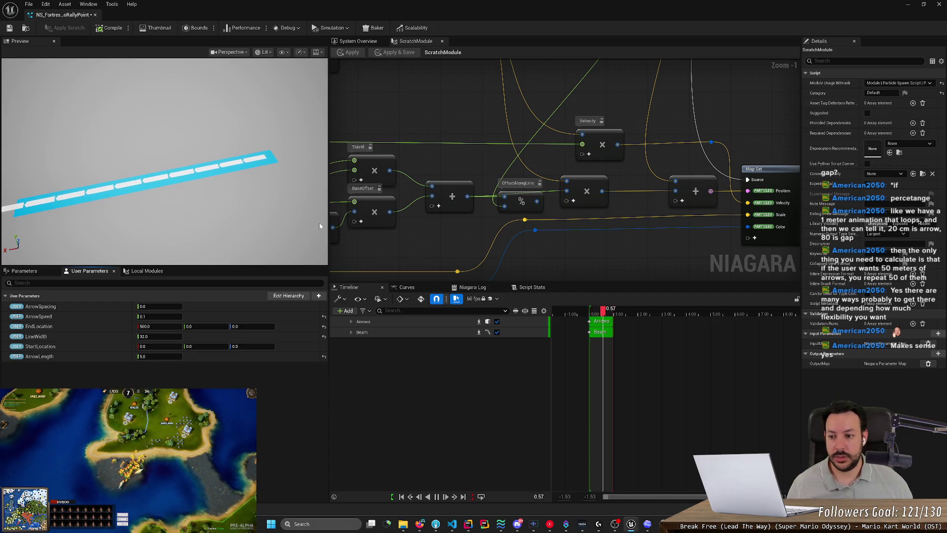
# Step: Set EndLocation X to 5000
pyautogui.click(154, 327)
pyautogui.write('5000')
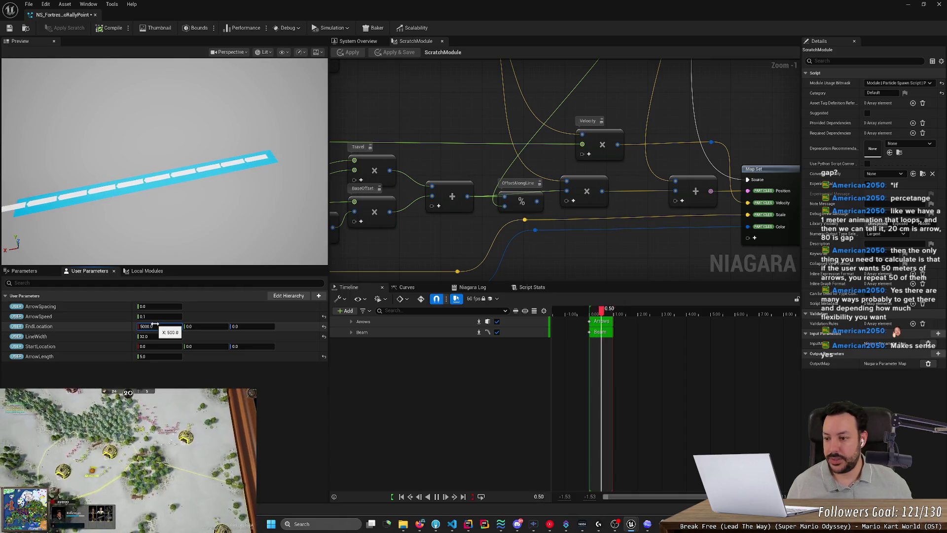
pyautogui.press('Return')
# Step: Pan the graph to the upper nodes and play the preview simulation in reverse
pyautogui.scroll(-1, 525, 207)
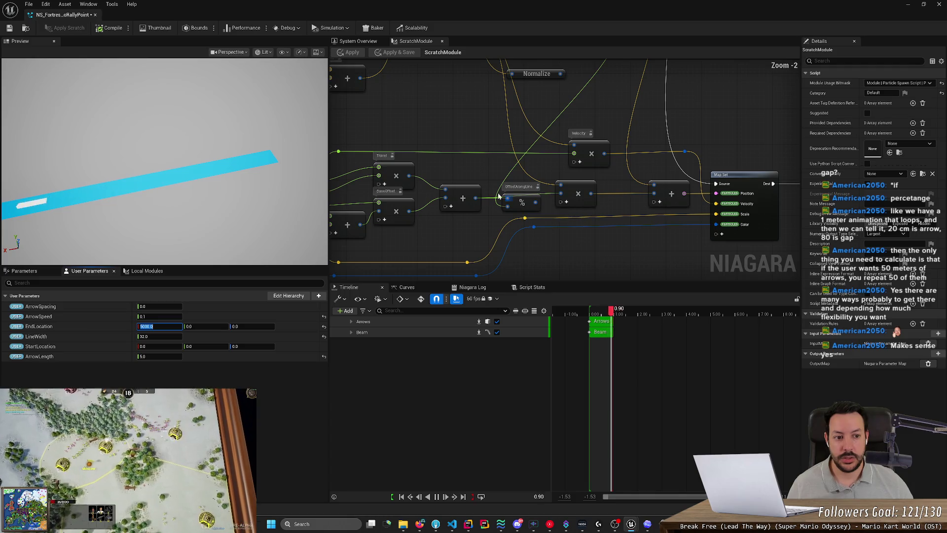
pyautogui.moveTo(550, 193); pyautogui.dragTo(534, 246)
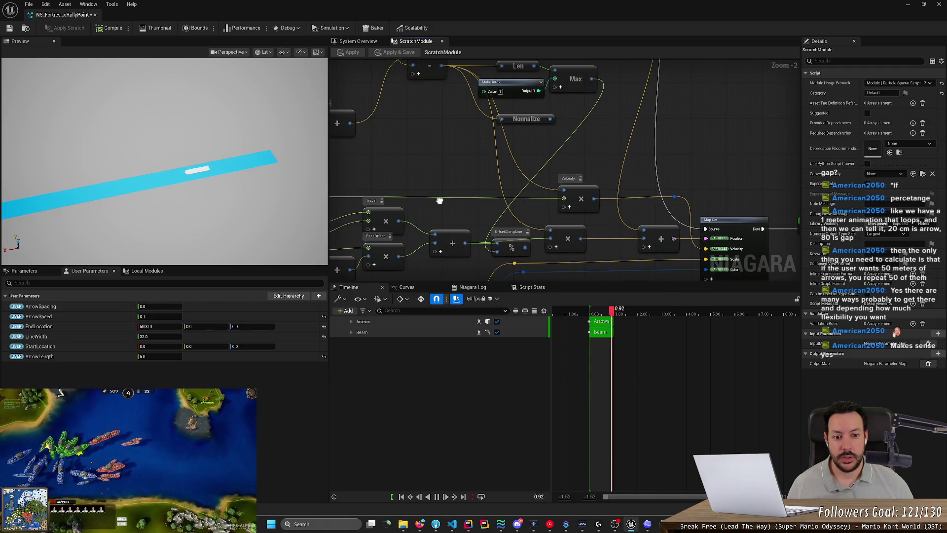
pyautogui.moveTo(435, 211)
pyautogui.mouseDown()
pyautogui.moveTo(488, 242)
pyautogui.moveTo(469, 200)
pyautogui.moveTo(448, 183)
pyautogui.mouseUp()
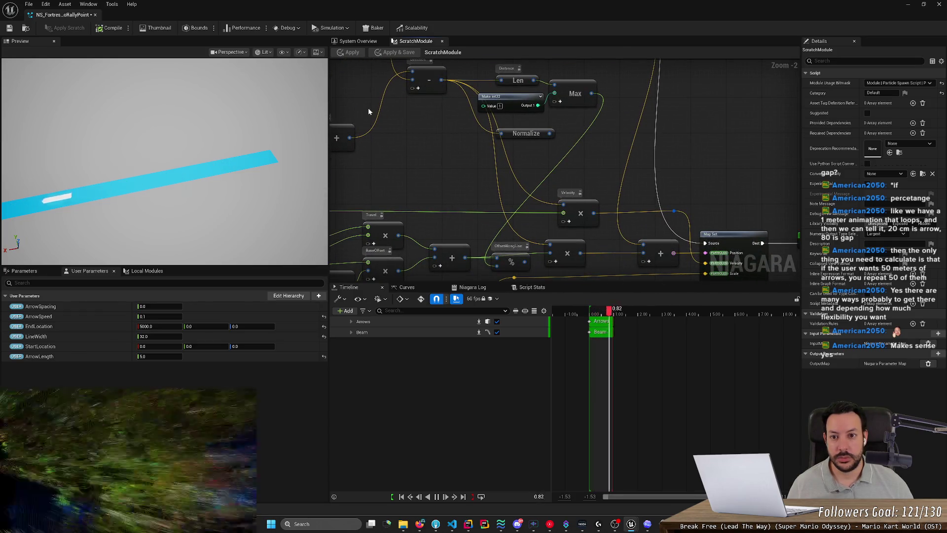
pyautogui.click(431, 498)
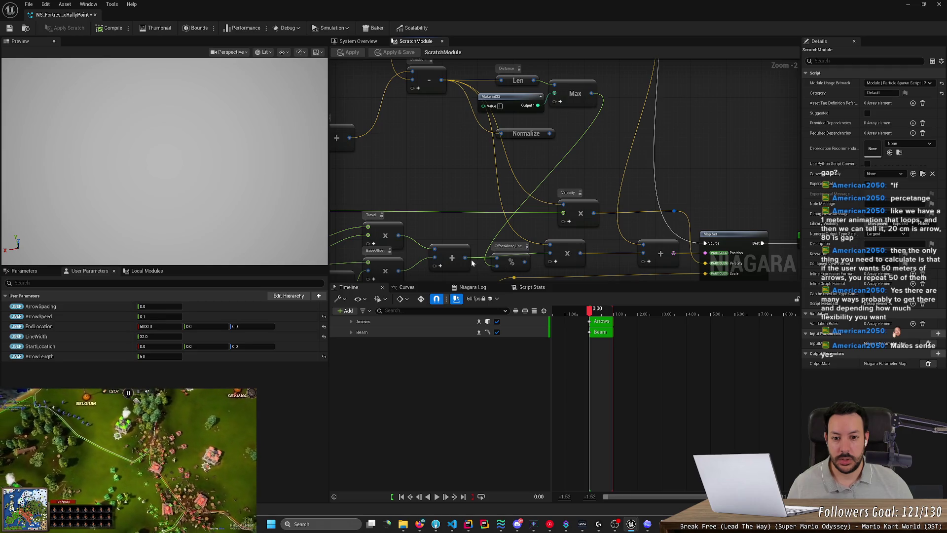
pyautogui.scroll(2, 472, 263)
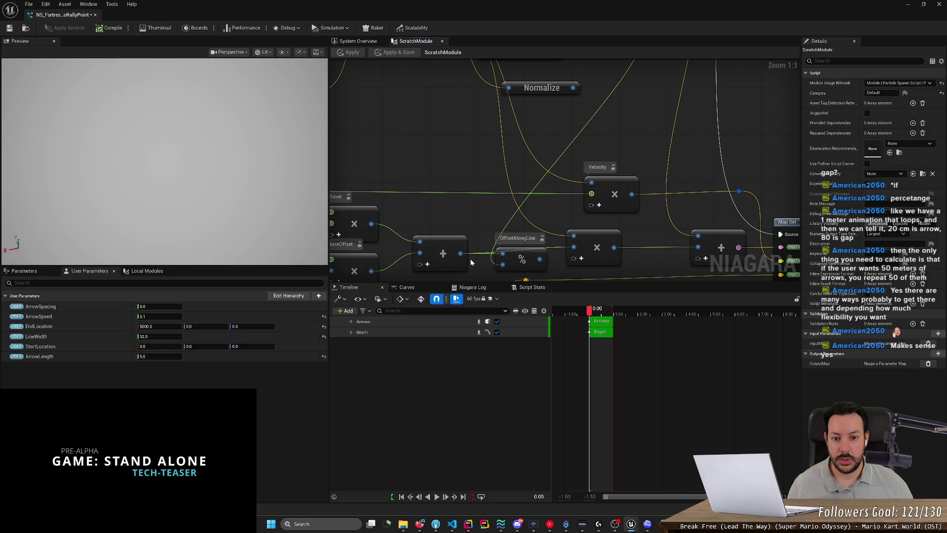
# Step: Wire the modulo result into the multiply's B input and Normalize into the lower multiply, then apply
pyautogui.moveTo(539, 259); pyautogui.dragTo(572, 247)
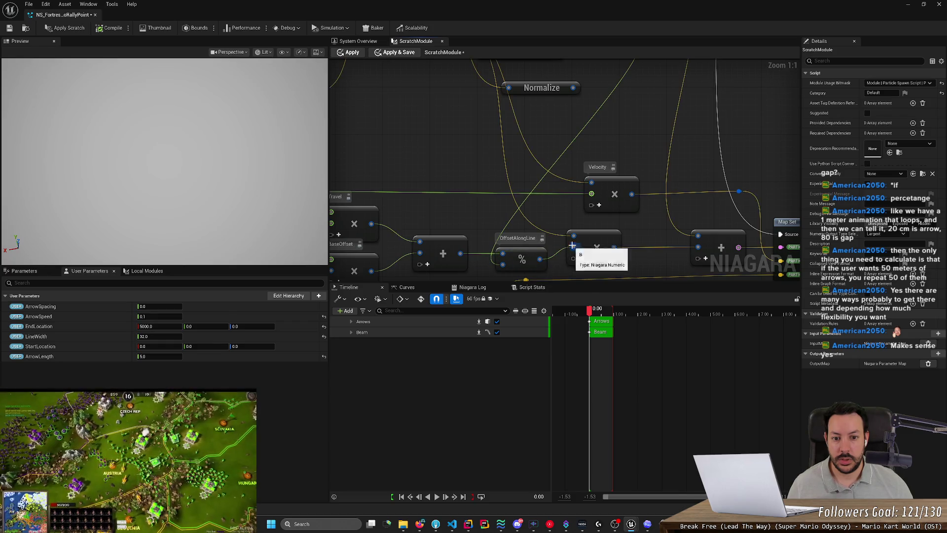
pyautogui.scroll(-2, 585, 185)
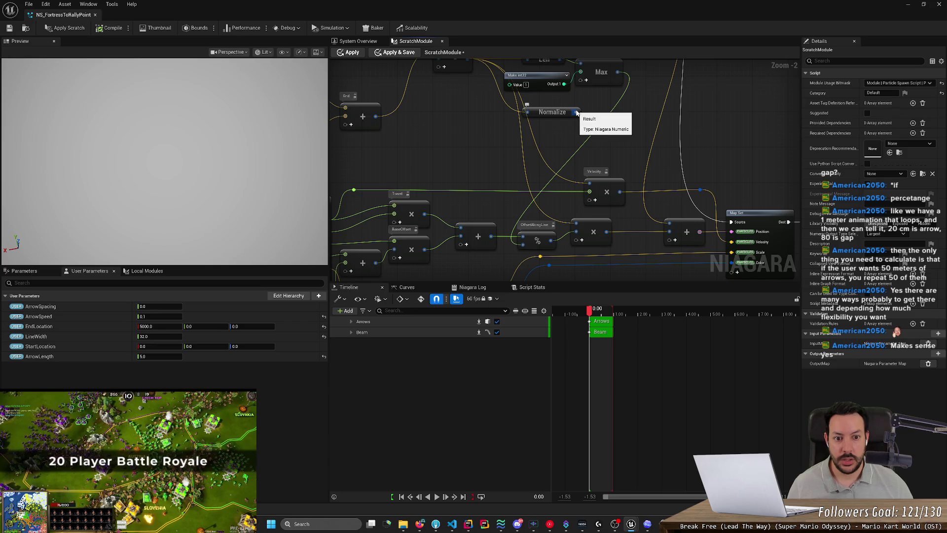
pyautogui.moveTo(576, 112); pyautogui.dragTo(576, 223)
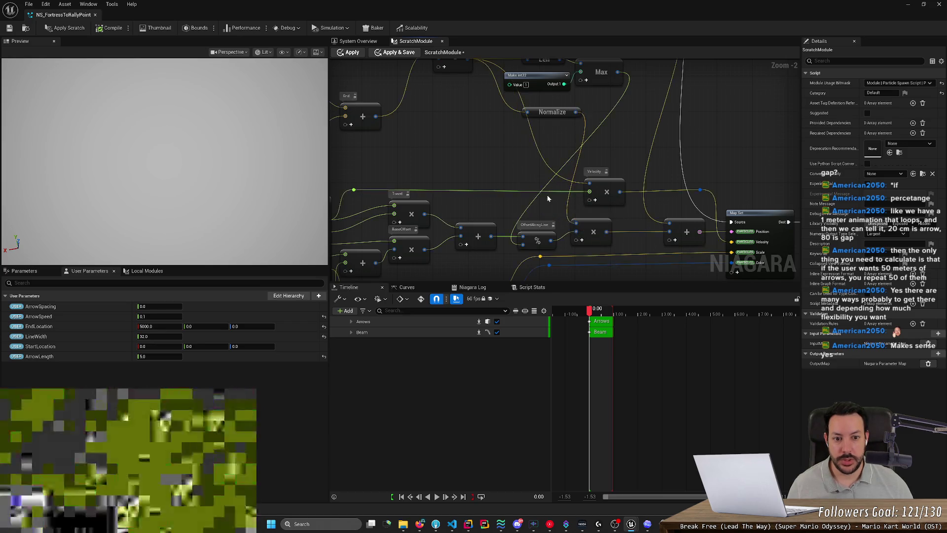
pyautogui.click(69, 28)
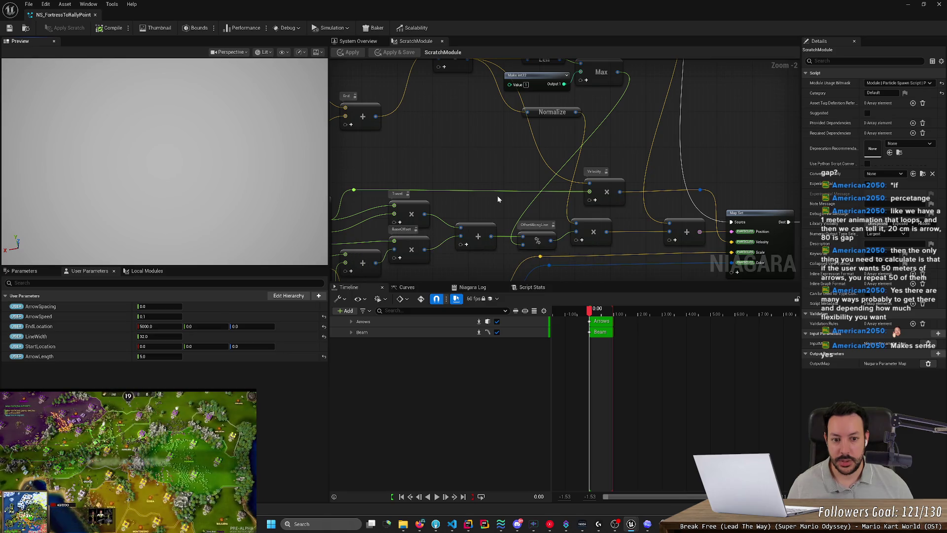
pyautogui.scroll(-2, 502, 137)
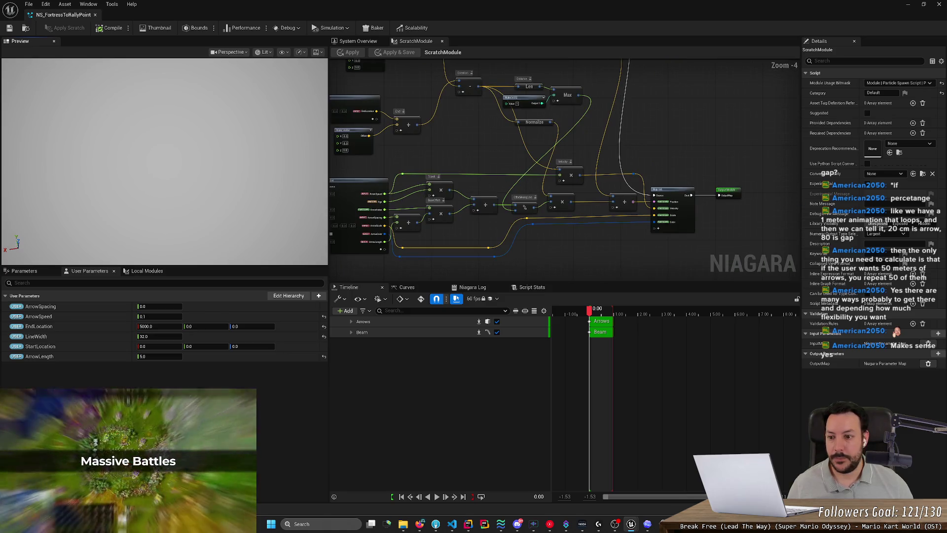
pyautogui.moveTo(272, 192); pyautogui.dragTo(272, 192)
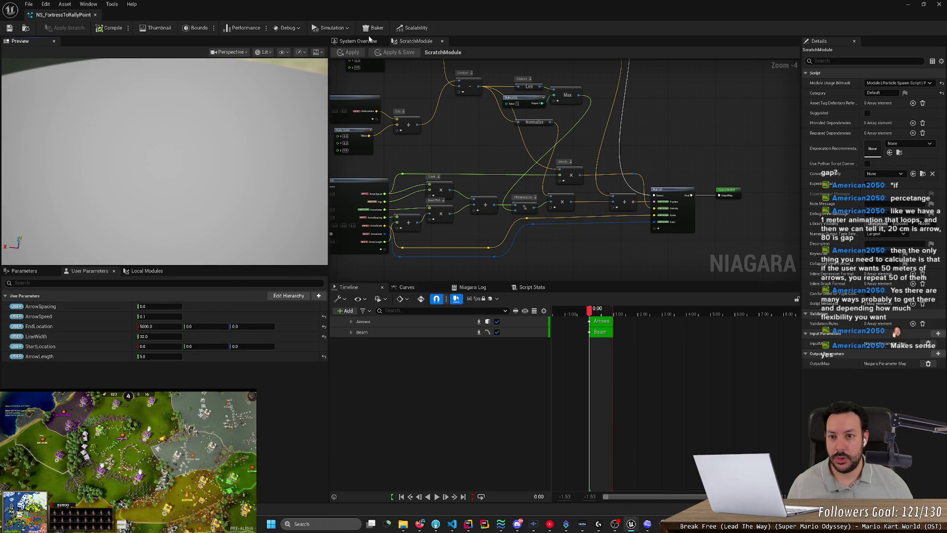
# Step: Revert EndLocation X to 500.0 and save the system
pyautogui.click(378, 38)
pyautogui.click(423, 43)
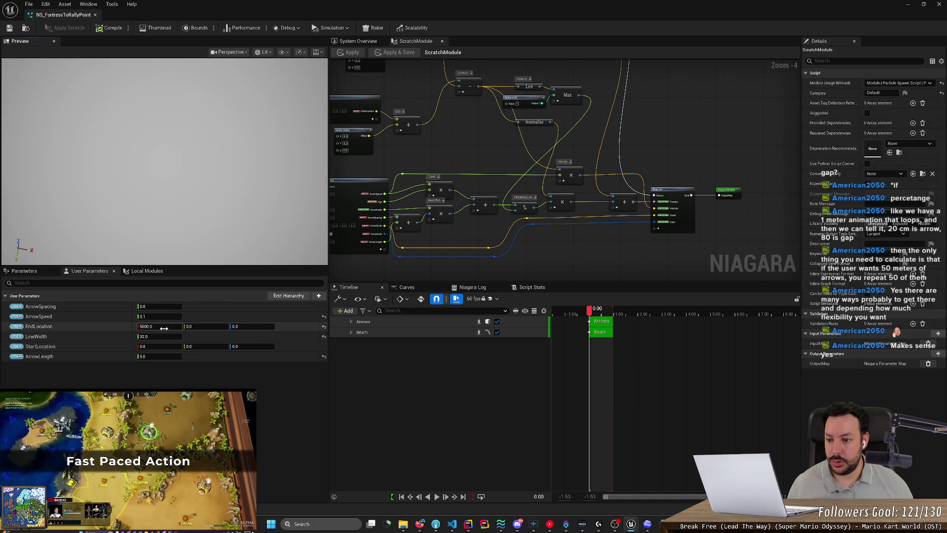
pyautogui.press('BackSpace')
pyautogui.press('Return')
pyautogui.hotkey('ctrl', 's')
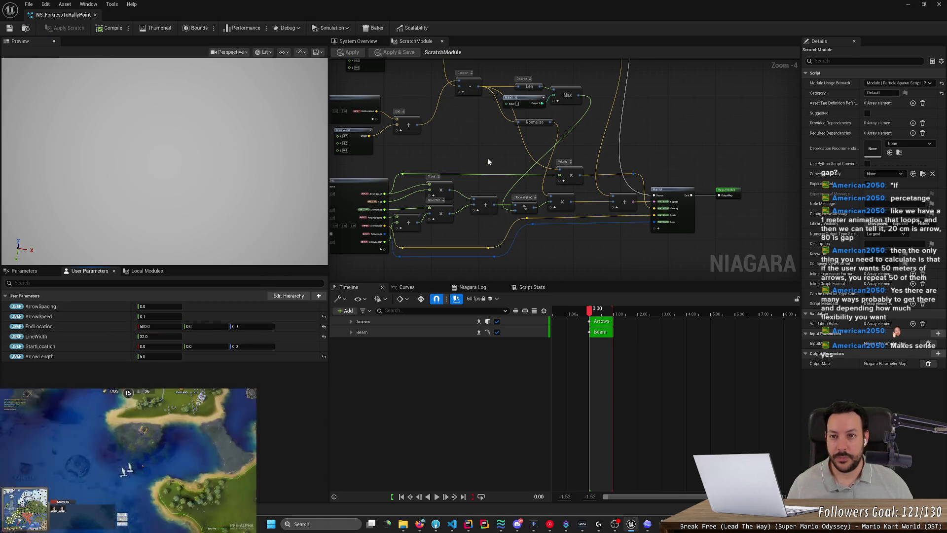
# Step: Close and reopen NS_FortressToRallyPoint, then select the Arrows emitter's Scratch Module
pyautogui.click(940, 4)
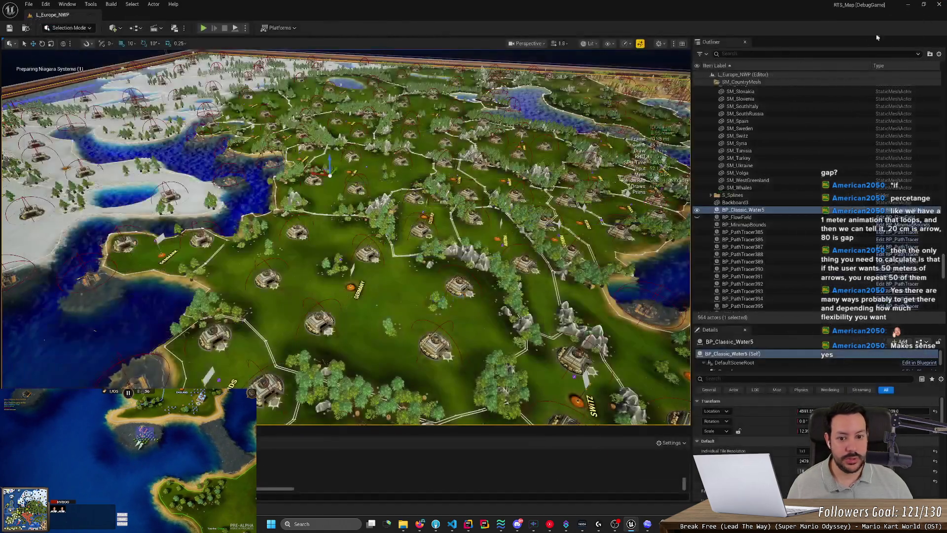
pyautogui.doubleClick(164, 375)
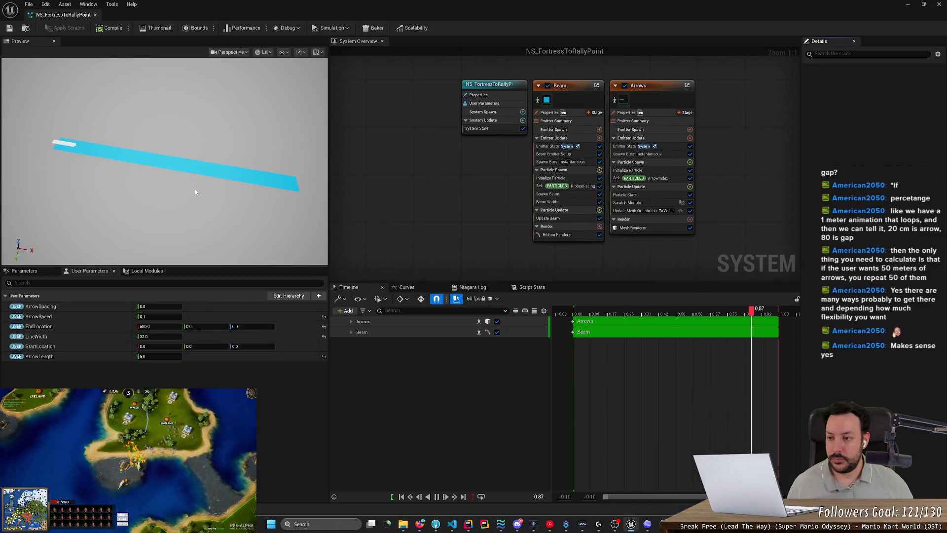
pyautogui.moveTo(106, 170)
pyautogui.mouseDown()
pyautogui.moveTo(148, 167)
pyautogui.moveTo(138, 170)
pyautogui.mouseUp()
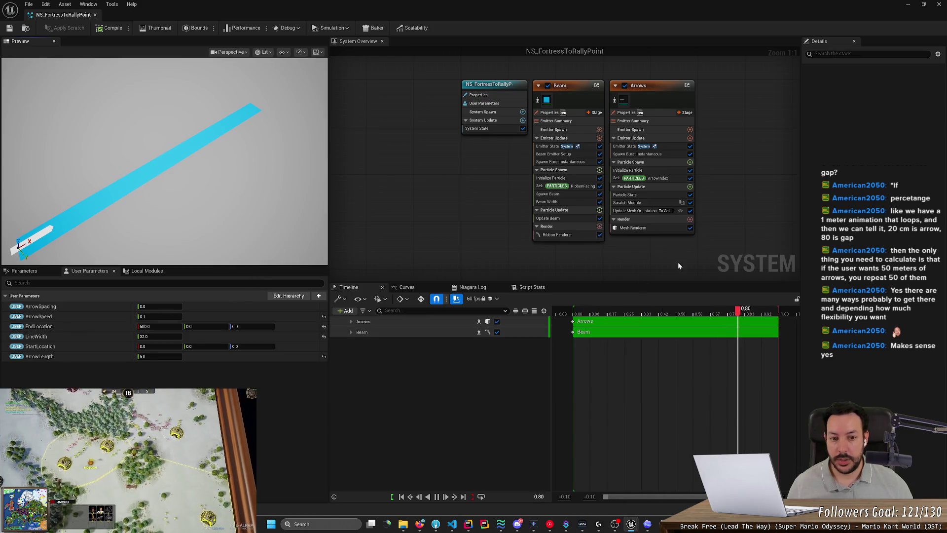
pyautogui.click(647, 202)
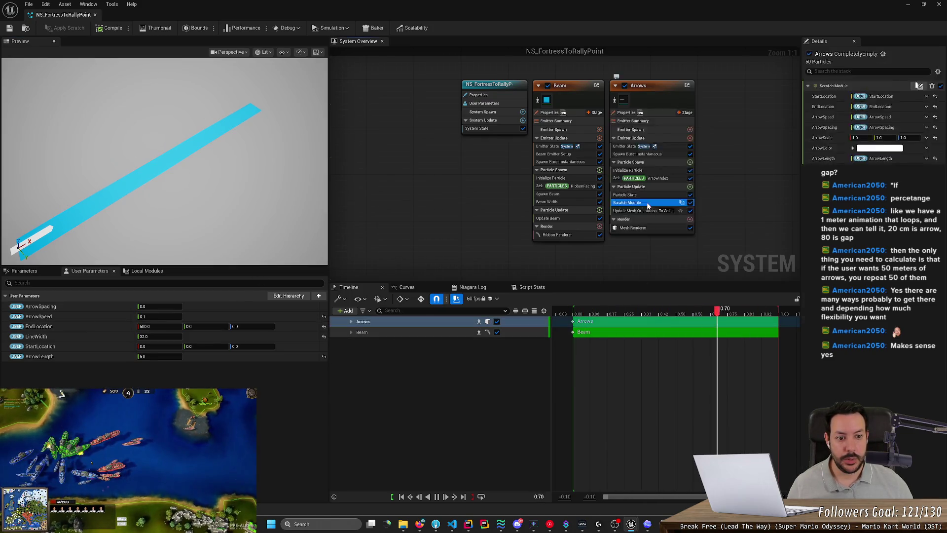
# Step: Open the scratch module graph and pan to the Direction, Len and Max nodes
pyautogui.doubleClick(647, 203)
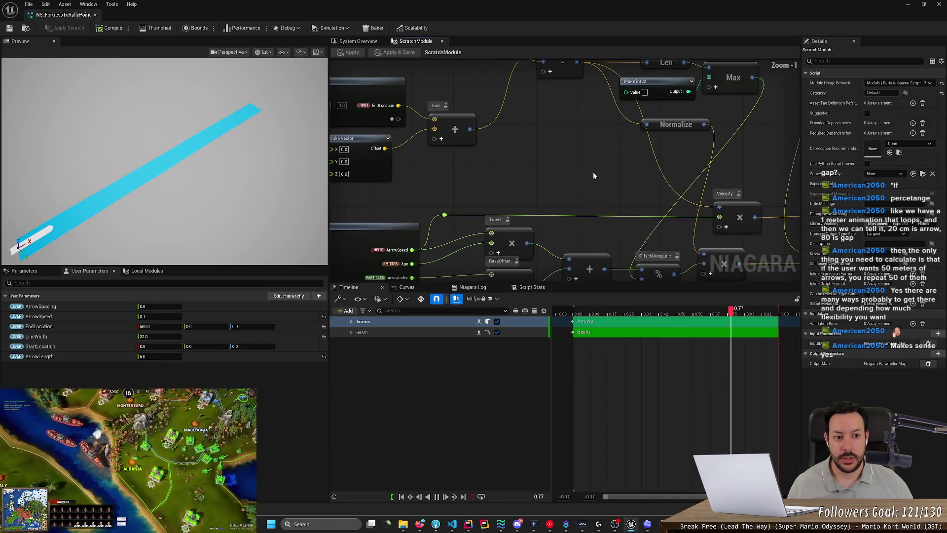
pyautogui.moveTo(584, 176)
pyautogui.mouseDown()
pyautogui.moveTo(461, 147)
pyautogui.moveTo(475, 162)
pyautogui.moveTo(446, 224)
pyautogui.moveTo(511, 146)
pyautogui.mouseUp()
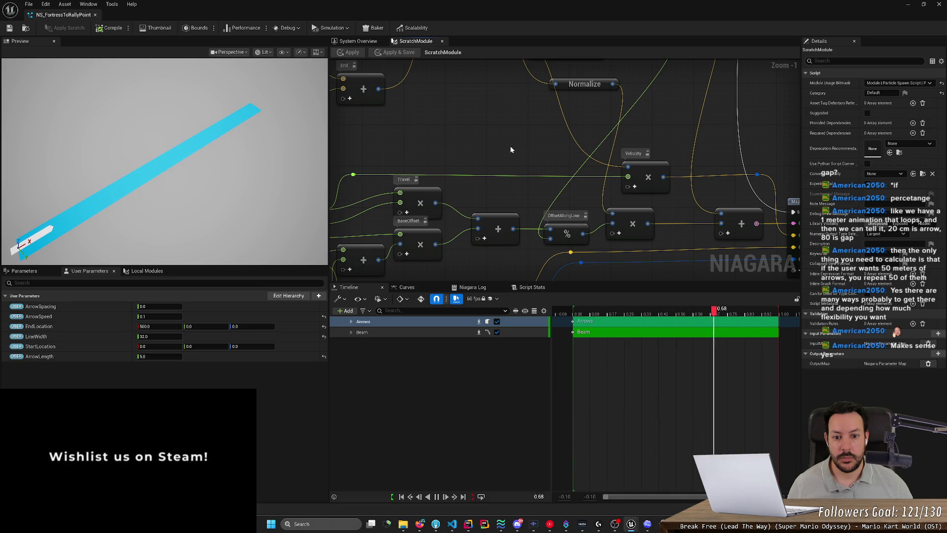
pyautogui.moveTo(511, 149)
pyautogui.mouseDown()
pyautogui.moveTo(449, 265)
pyautogui.moveTo(454, 136)
pyautogui.mouseUp()
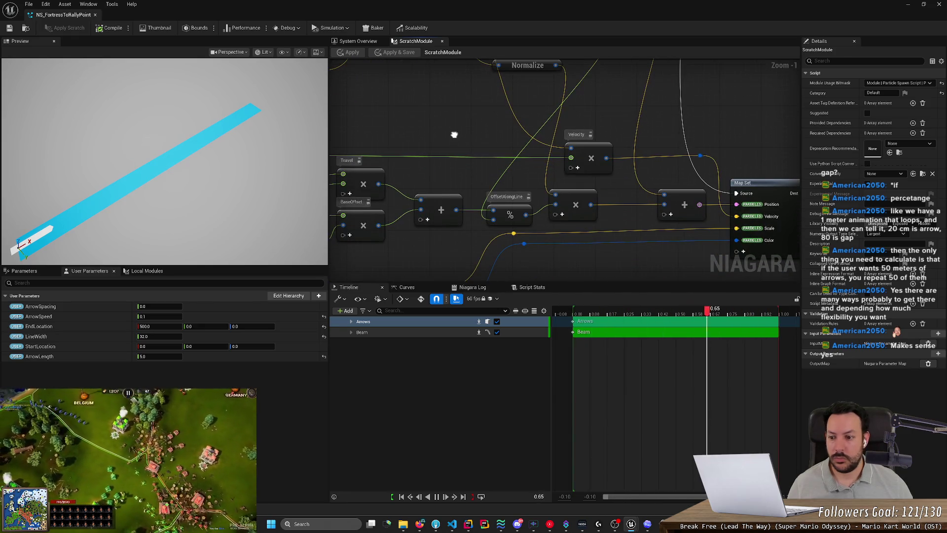
# Step: Raise ArrowSpeed from 0.1 to 2.0
pyautogui.click(173, 316)
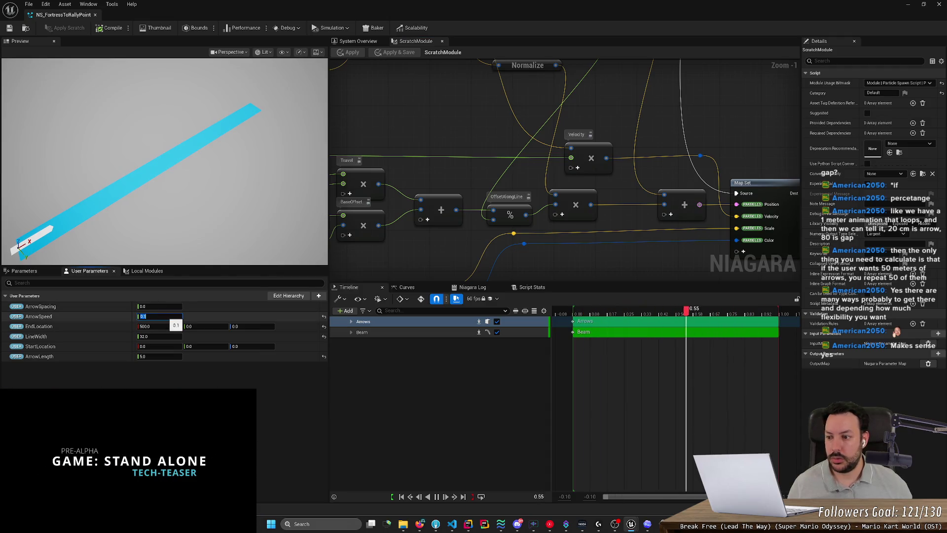
pyautogui.write('2')
pyautogui.press('Return')
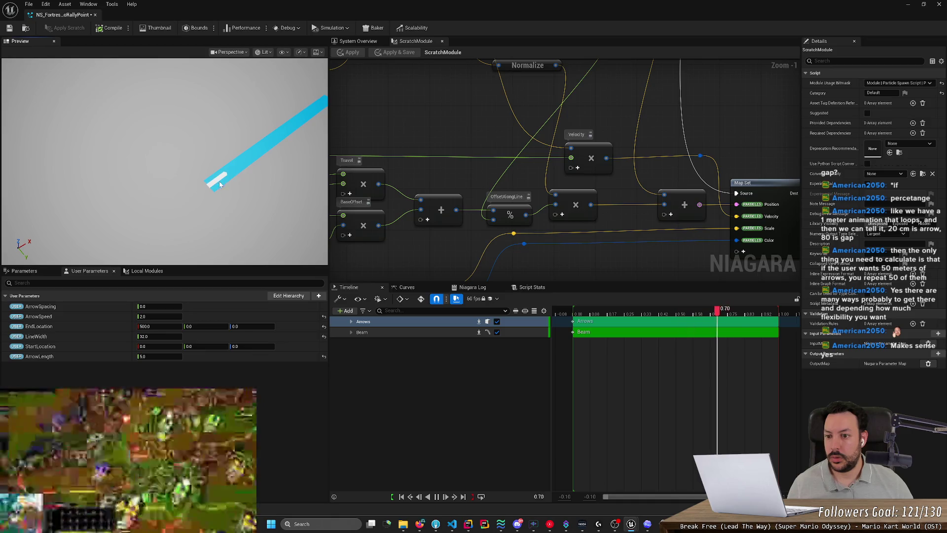
# Step: Orbit the preview and try editing ArrowSpacing, leaving it at 0.0
pyautogui.moveTo(220, 185); pyautogui.dragTo(190, 244)
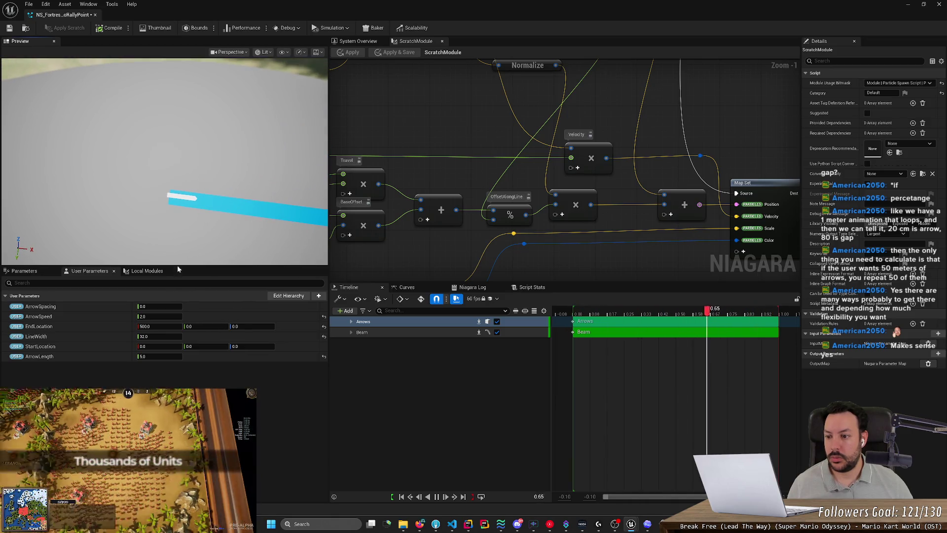
pyautogui.click(158, 306)
pyautogui.write('1')
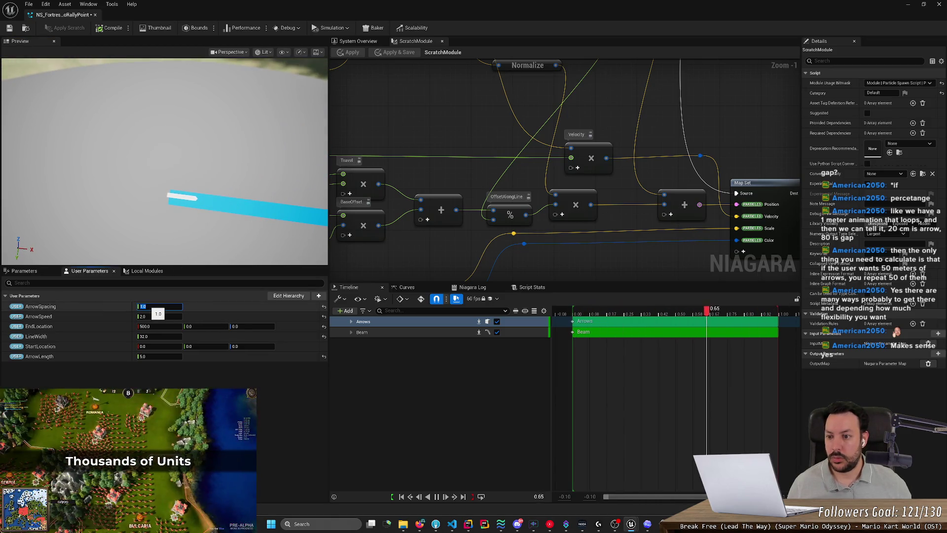
pyautogui.write('10')
pyautogui.press('Return')
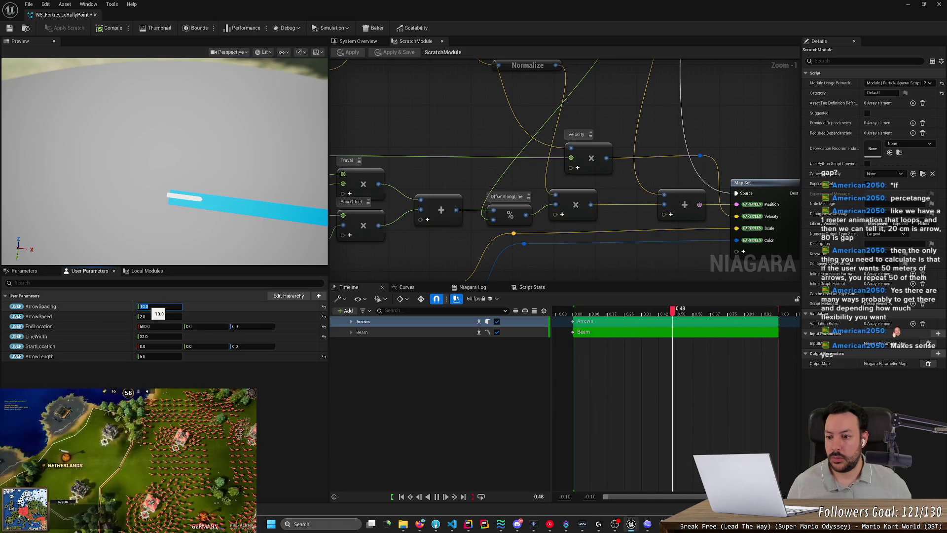
pyautogui.press('Return')
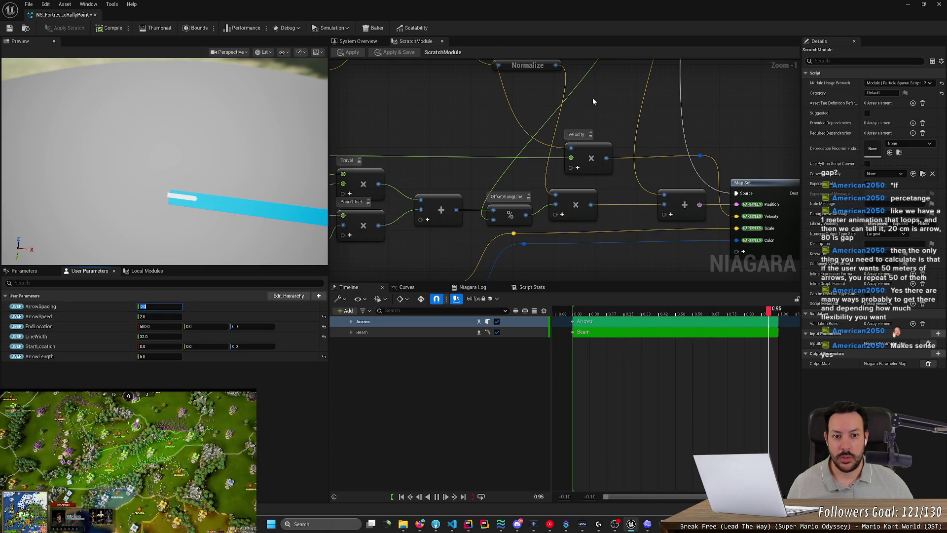
pyautogui.scroll(-1, 575, 150)
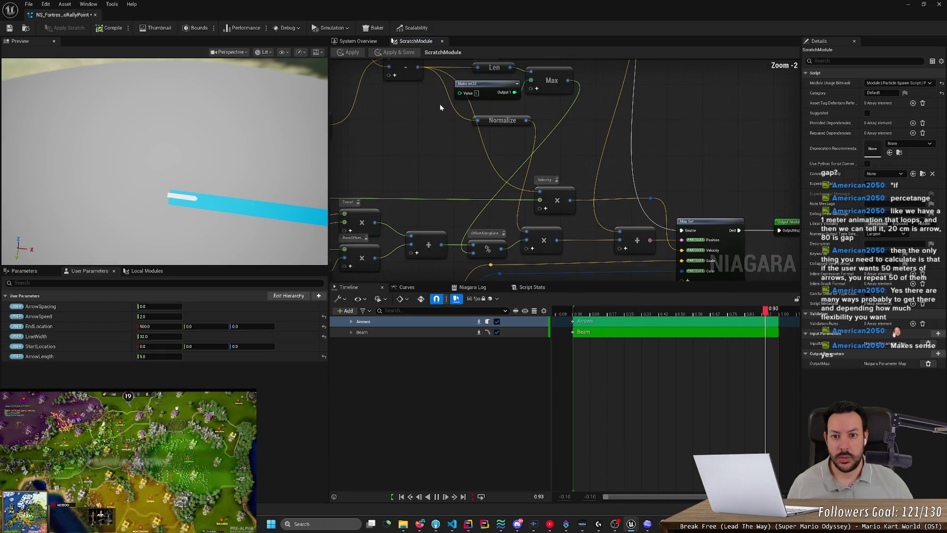
# Step: Wire the subtract and Normalize outputs into the Velocity multiply, applying and saving
pyautogui.moveTo(418, 67)
pyautogui.mouseDown()
pyautogui.moveTo(507, 212)
pyautogui.moveTo(469, 218)
pyautogui.moveTo(521, 257)
pyautogui.moveTo(523, 242)
pyautogui.mouseUp()
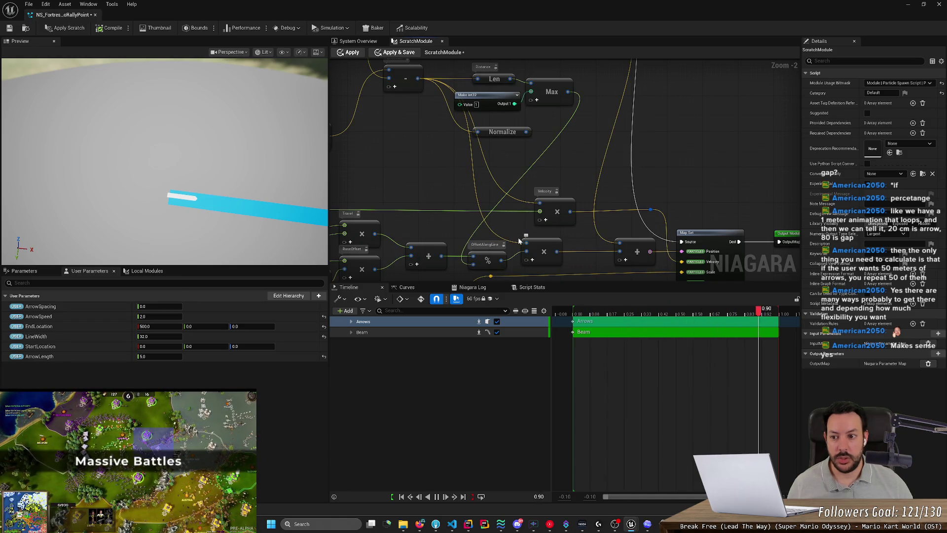
pyautogui.click(54, 27)
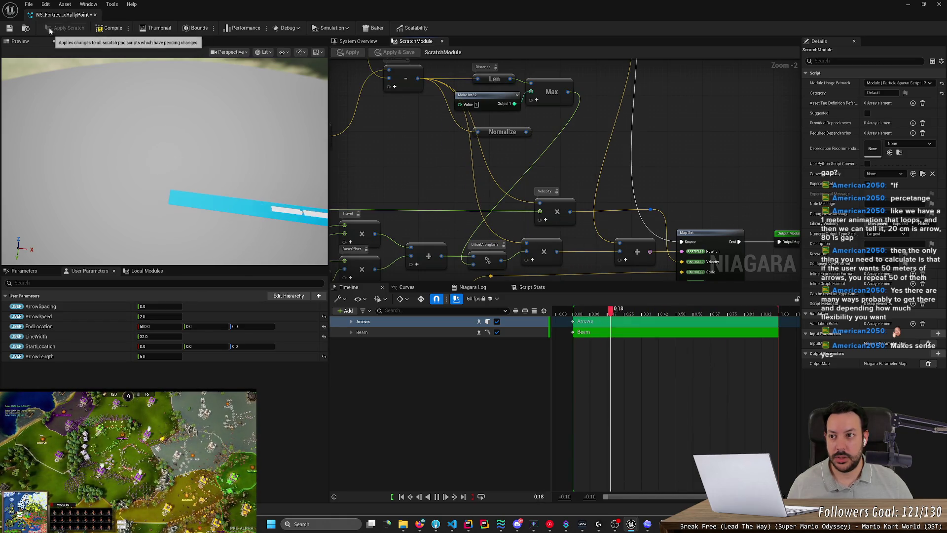
pyautogui.click(10, 28)
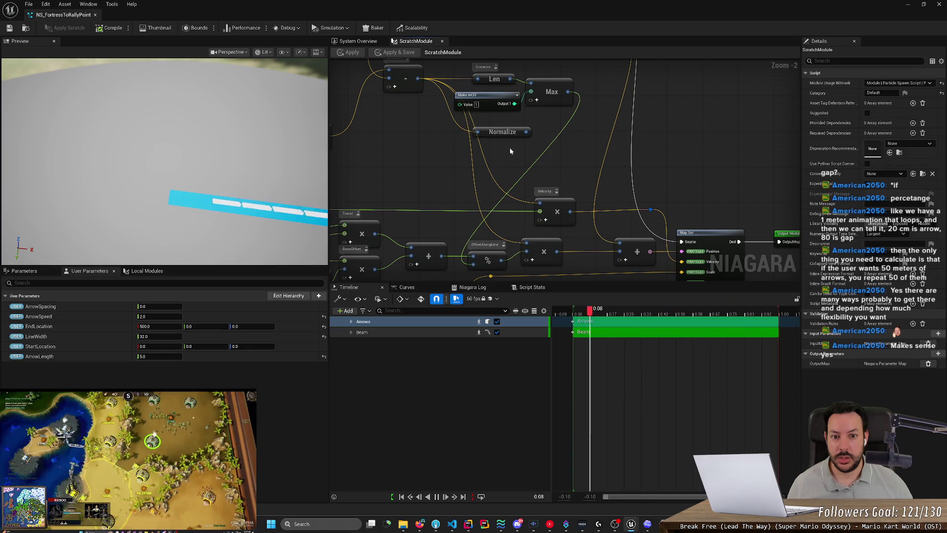
pyautogui.moveTo(527, 132); pyautogui.dragTo(538, 203)
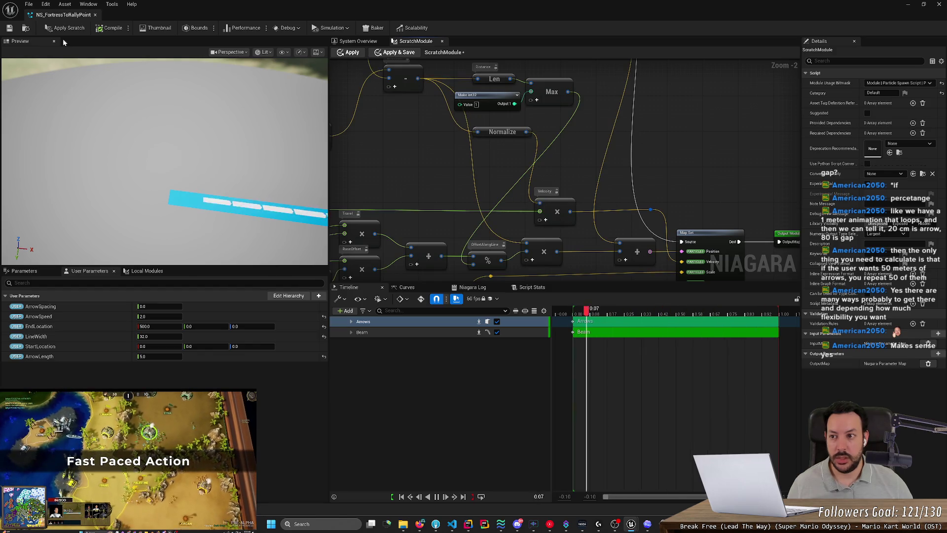
pyautogui.click(11, 28)
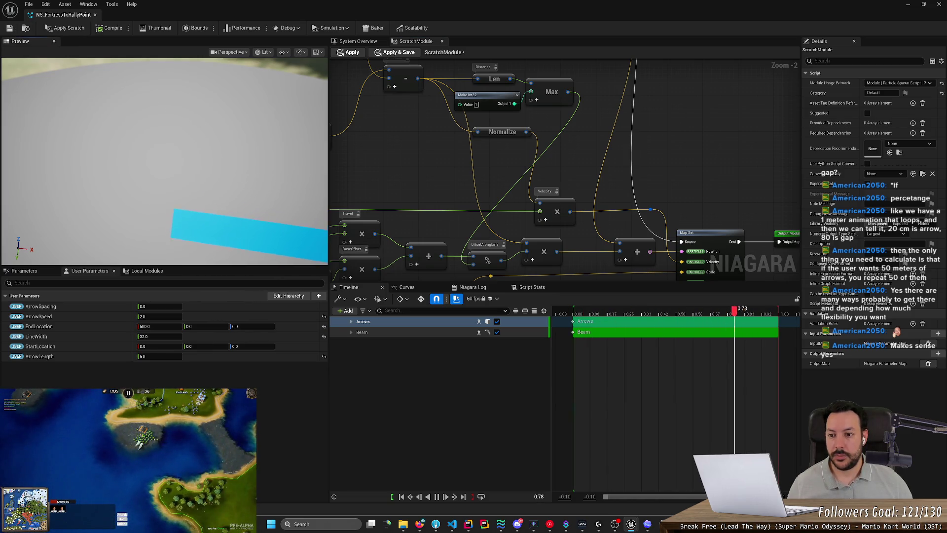
# Step: Set ArrowSpeed to 0.1 and EndLocation X to 1500
pyautogui.click(158, 326)
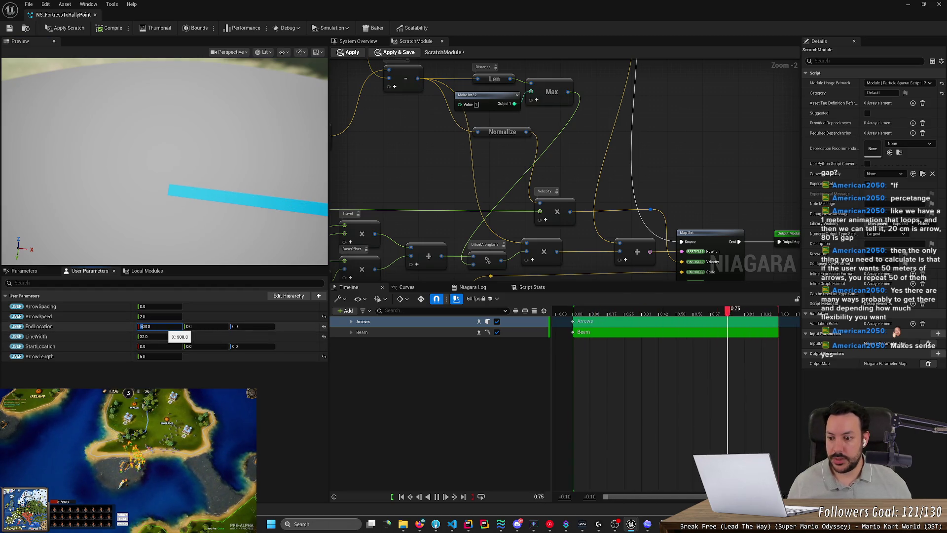
pyautogui.write('0.1')
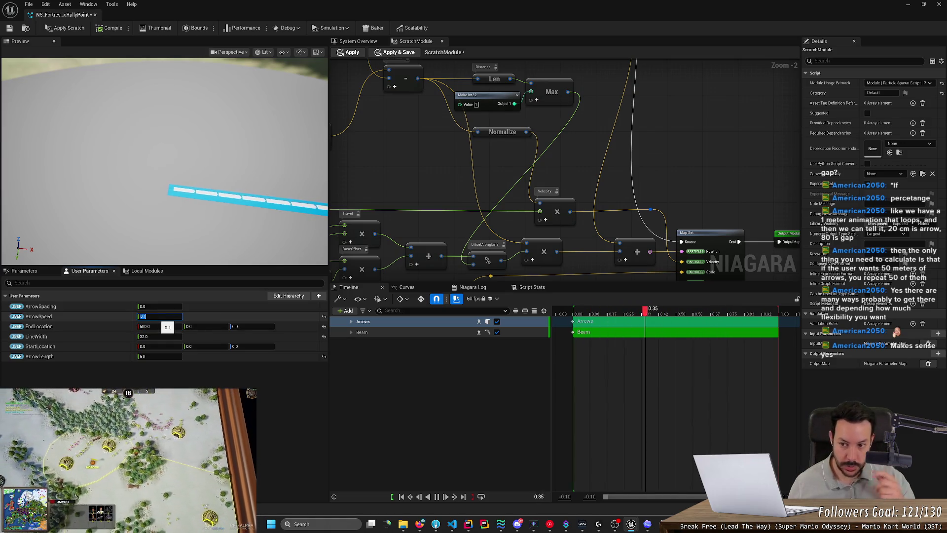
pyautogui.click(159, 326)
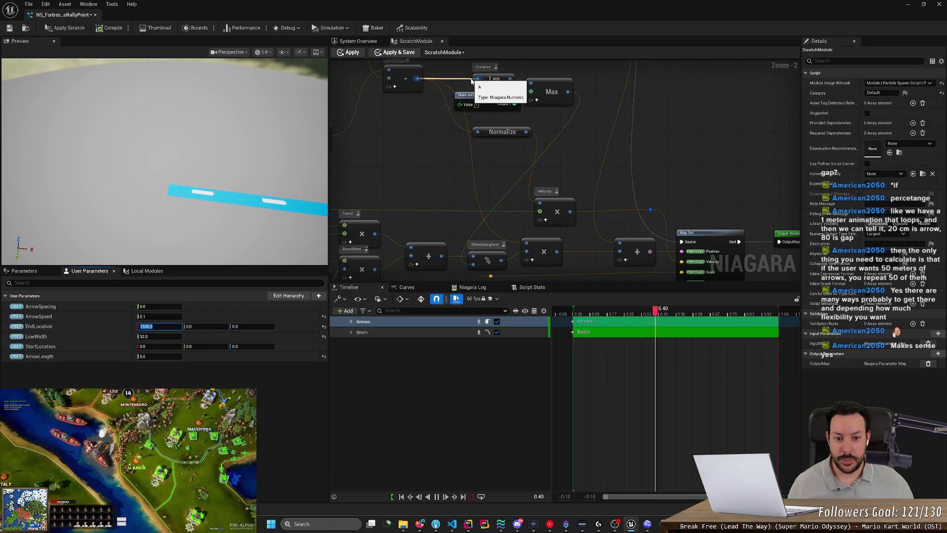
# Step: Connect Normalize and the subtract output to the lower multiply nodes, applying and saving each
pyautogui.scroll(-1, 467, 147)
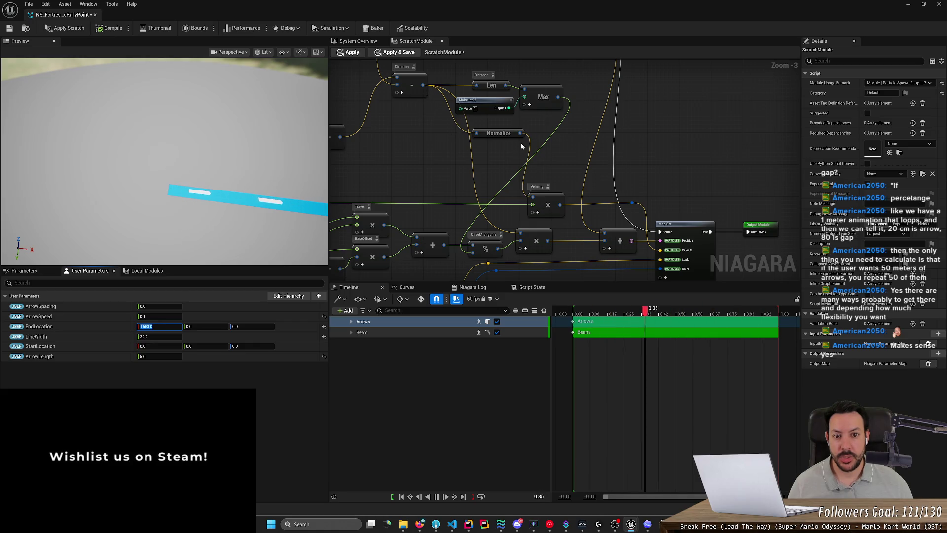
pyautogui.moveTo(520, 133); pyautogui.dragTo(519, 233)
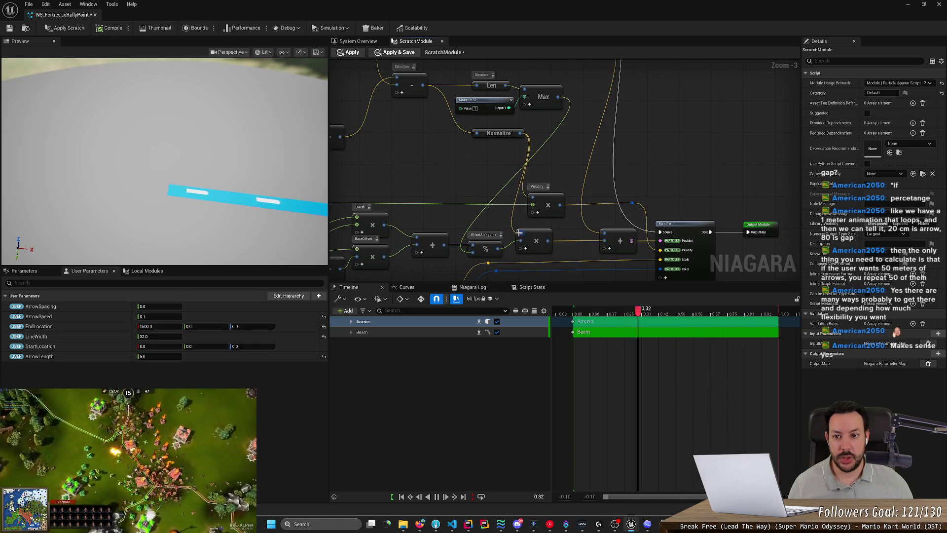
pyautogui.click(96, 31)
pyautogui.click(9, 28)
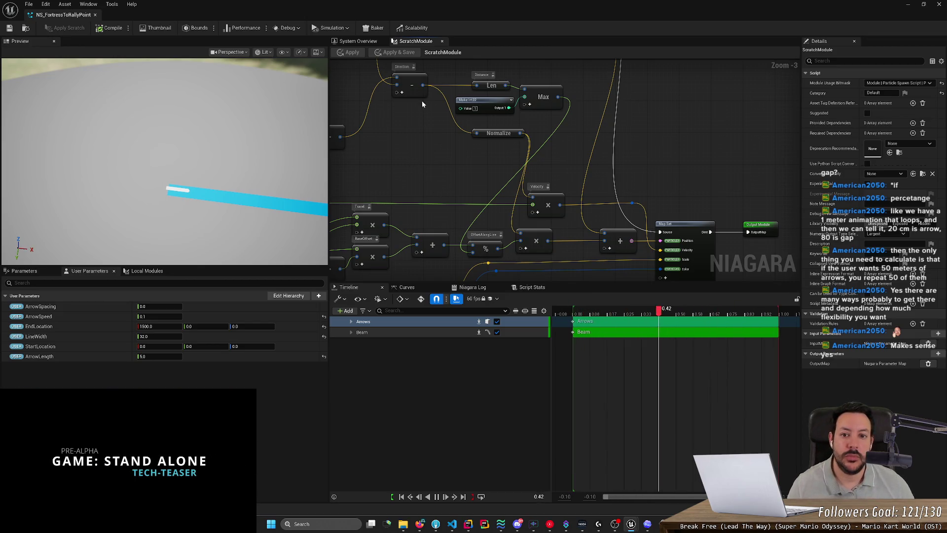
pyautogui.moveTo(421, 85)
pyautogui.mouseDown()
pyautogui.moveTo(488, 232)
pyautogui.moveTo(521, 245)
pyautogui.mouseUp()
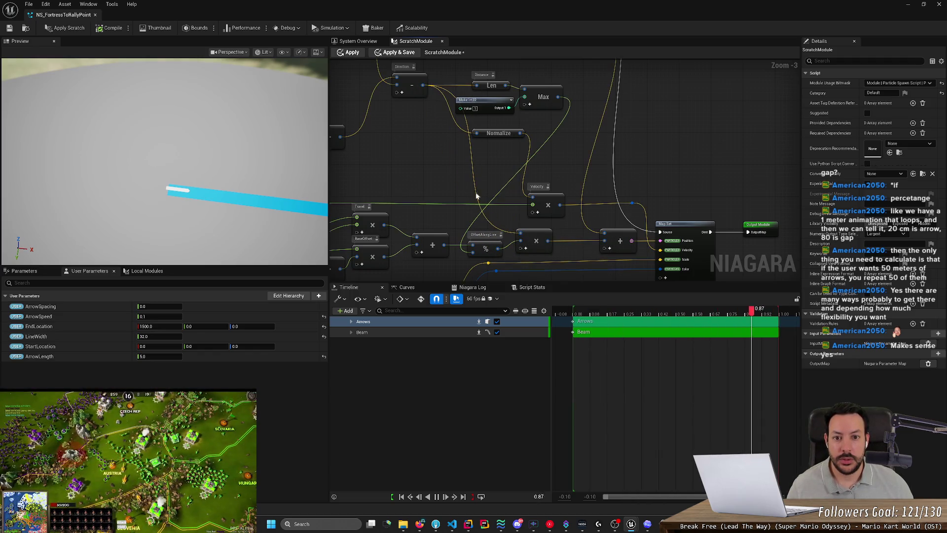
pyautogui.click(71, 29)
pyautogui.click(10, 29)
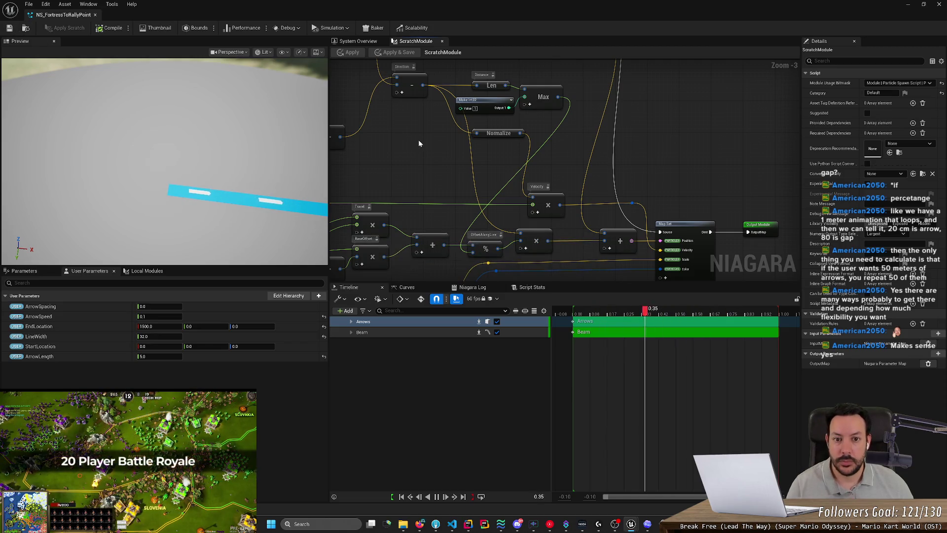
# Step: Set the Make int32 node's value to .1
pyautogui.click(475, 108)
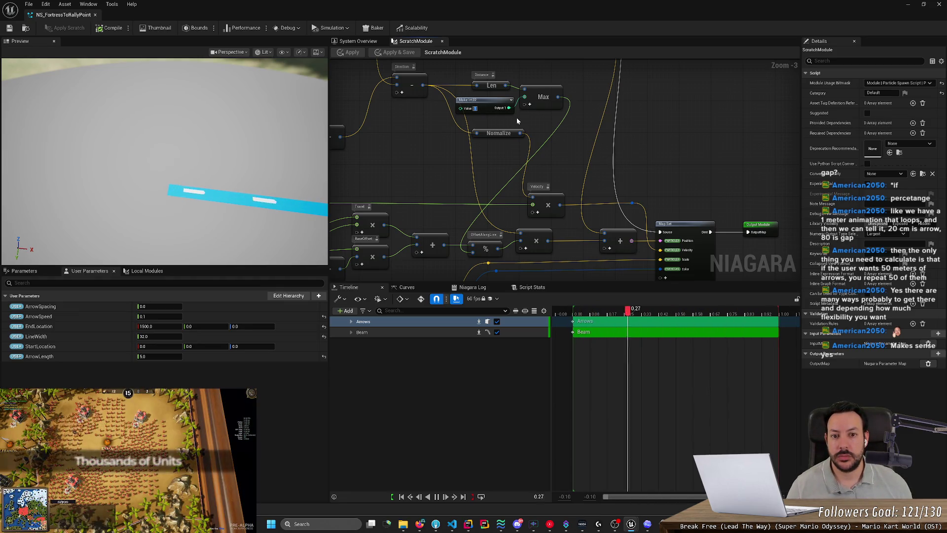
pyautogui.write('.1')
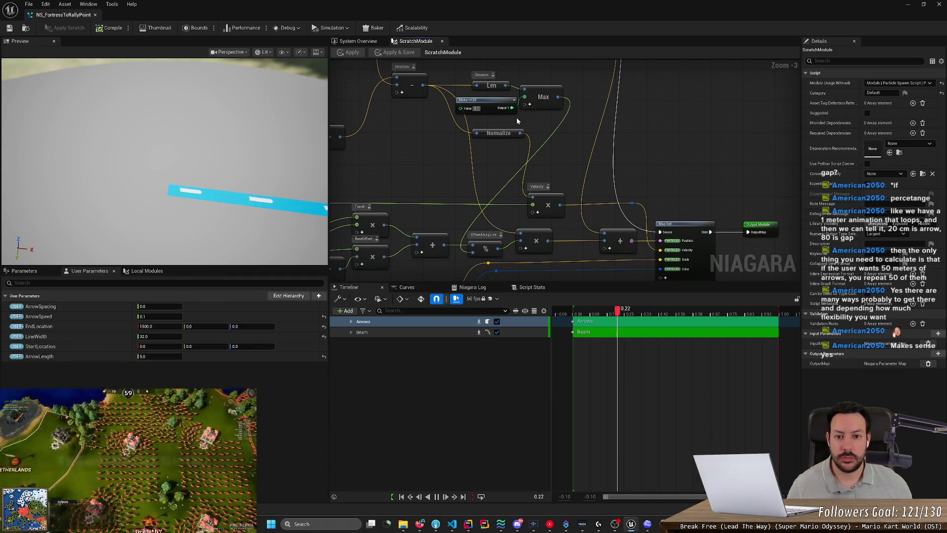
pyautogui.press('Return')
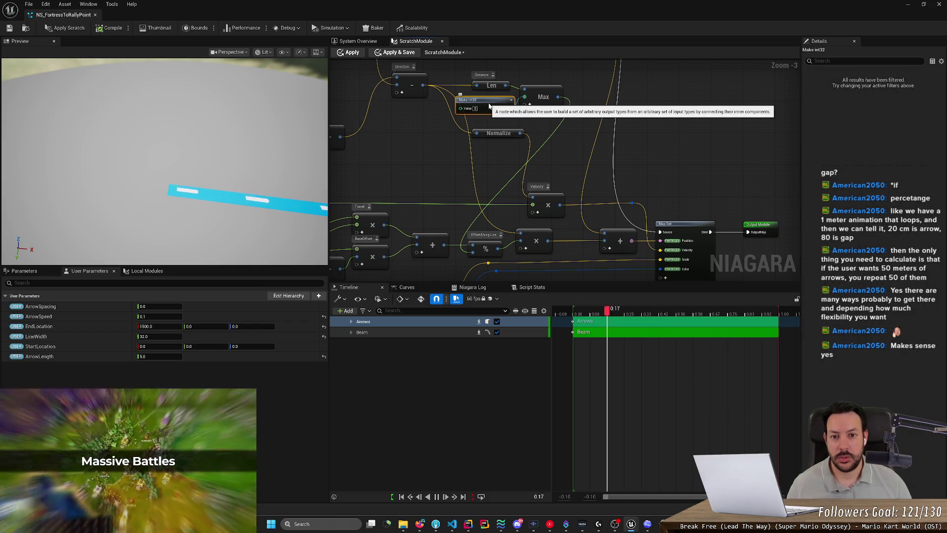
# Step: Delete the Make int32 node and inspect the Max node's B input options
pyautogui.press('Delete')
pyautogui.rightClick(487, 102)
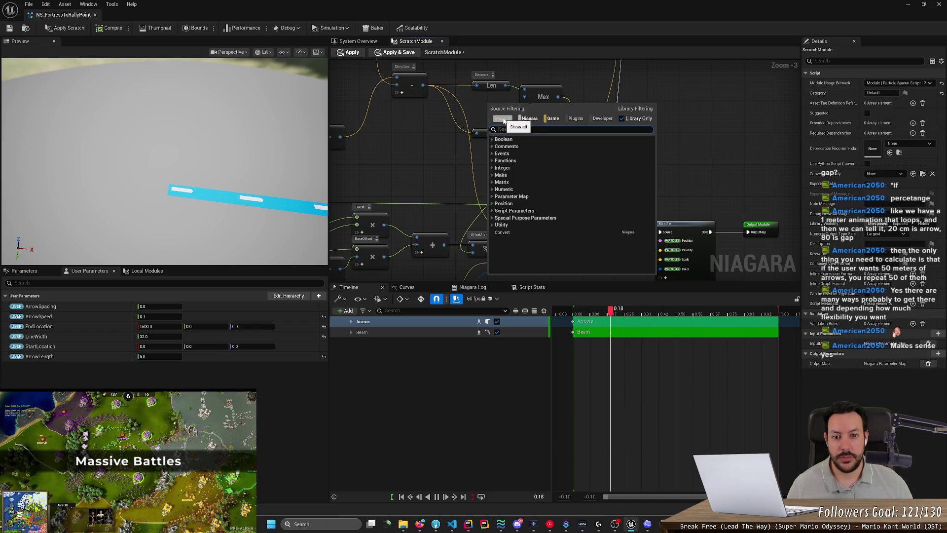
pyautogui.press('Escape')
pyautogui.click(537, 89)
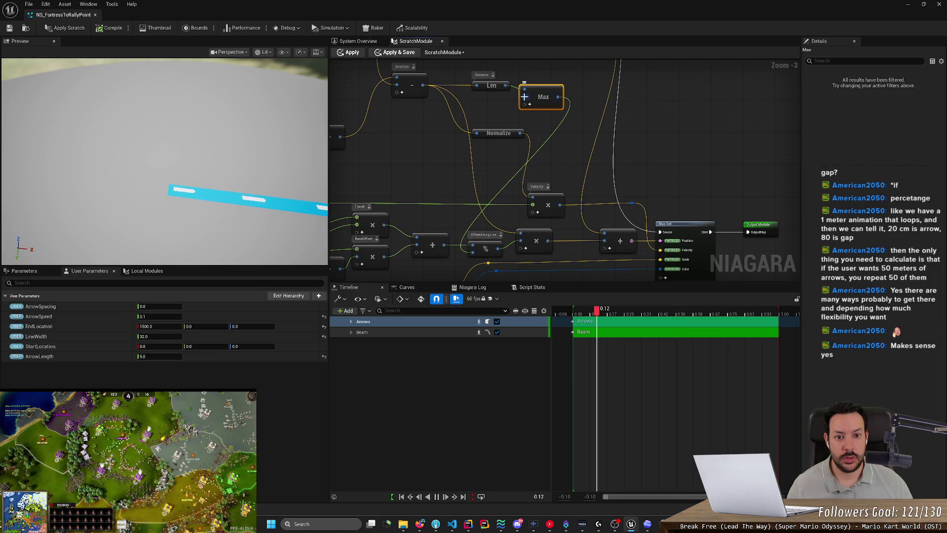
pyautogui.rightClick(525, 97)
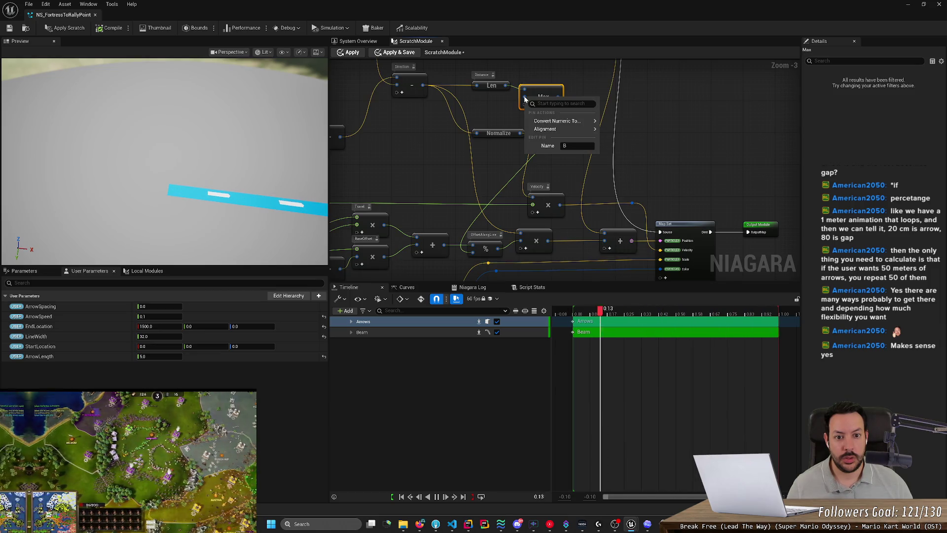
pyautogui.click(499, 103)
# Step: Add a Make float node beside Len and feed it into Max's B input
pyautogui.rightClick(490, 105)
pyautogui.write('float')
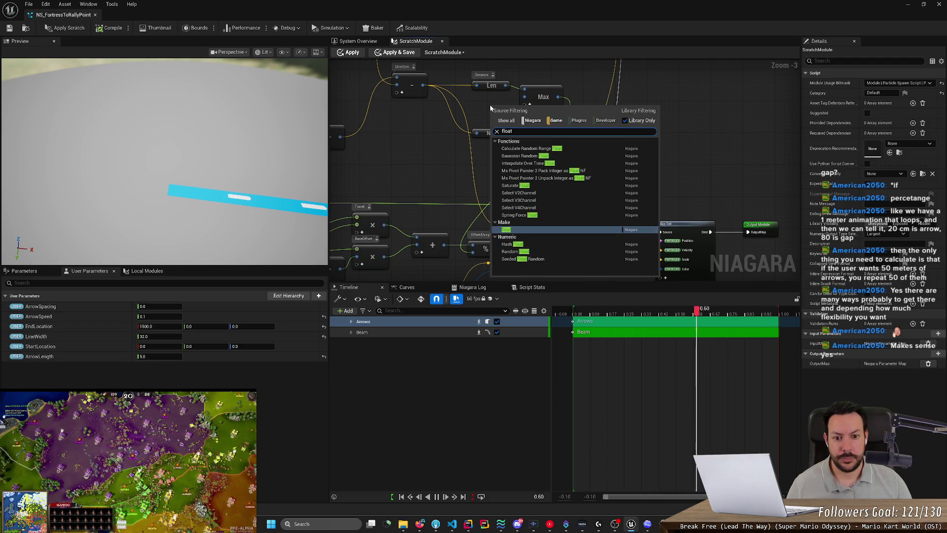
pyautogui.press('Return')
pyautogui.moveTo(490, 104); pyautogui.dragTo(419, 105)
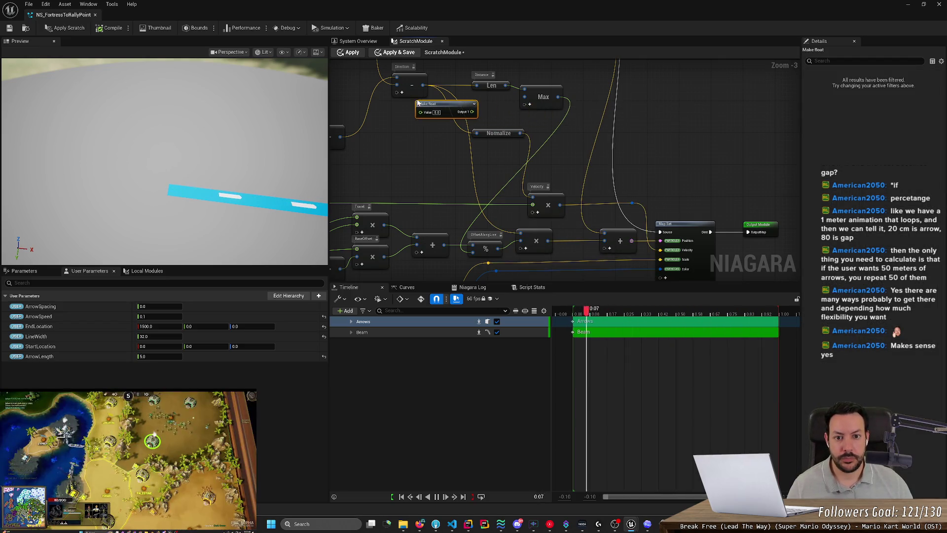
pyautogui.moveTo(476, 107)
pyautogui.mouseDown()
pyautogui.moveTo(529, 106)
pyautogui.moveTo(503, 105)
pyautogui.mouseUp()
pyautogui.click(485, 108)
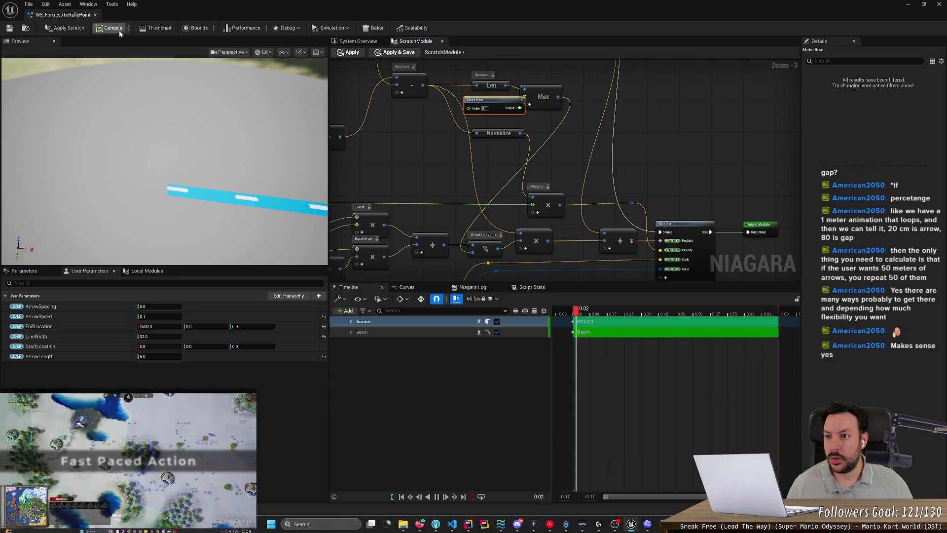
# Step: Apply the scratch module changes and save the system
pyautogui.click(64, 28)
pyautogui.click(11, 30)
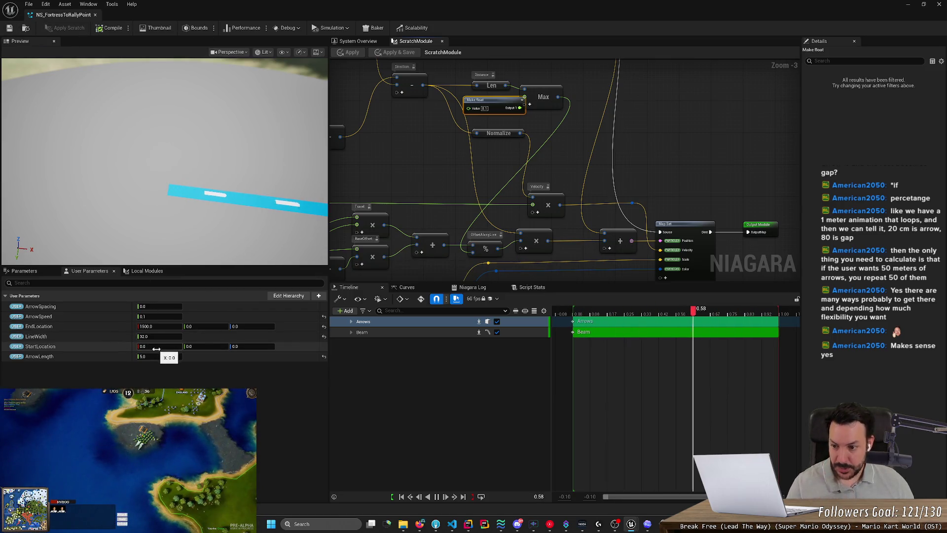
pyautogui.click(159, 326)
# Step: Confirm EndLocation X at 500 and pan the graph to the Map Get node's input pins
pyautogui.press('Delete')
pyautogui.scroll(-1, 451, 157)
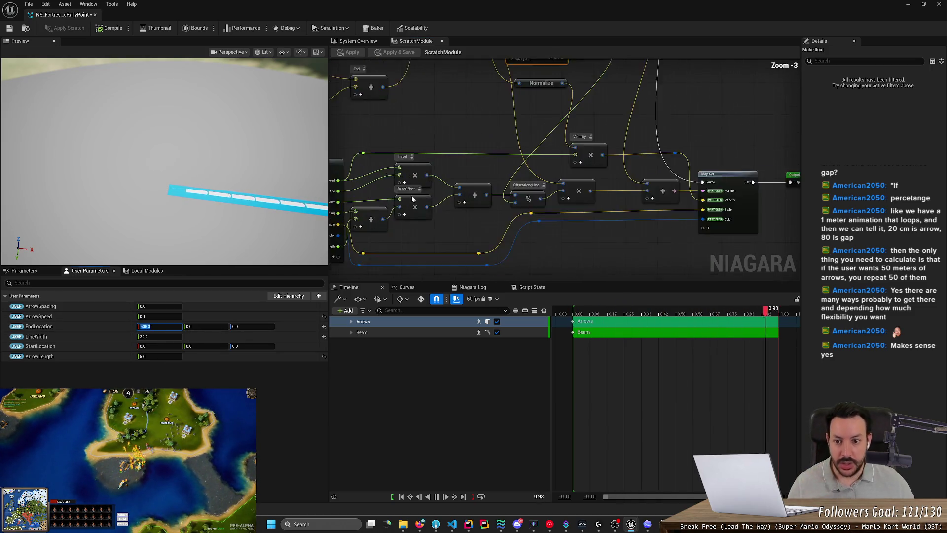
pyautogui.scroll(2, 407, 215)
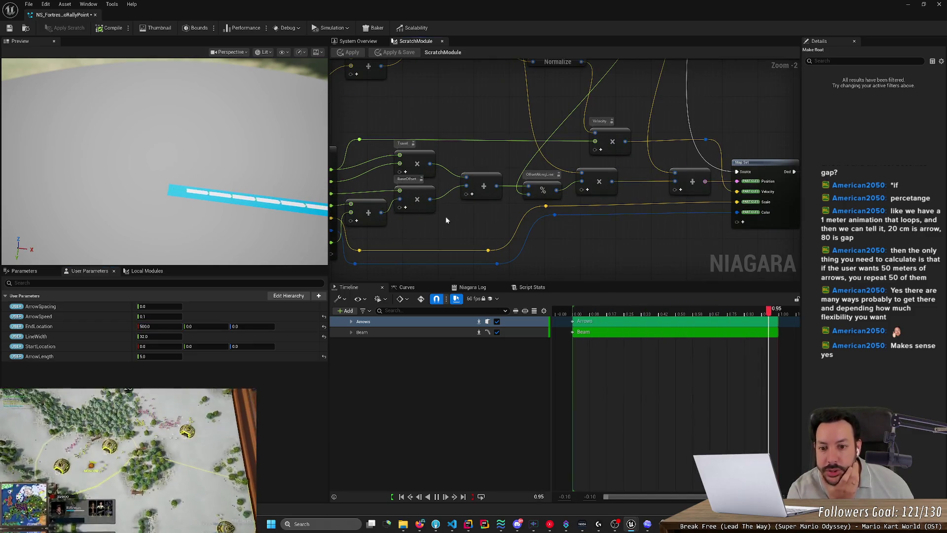
pyautogui.moveTo(448, 213); pyautogui.dragTo(550, 203)
pyautogui.scroll(2, 472, 210)
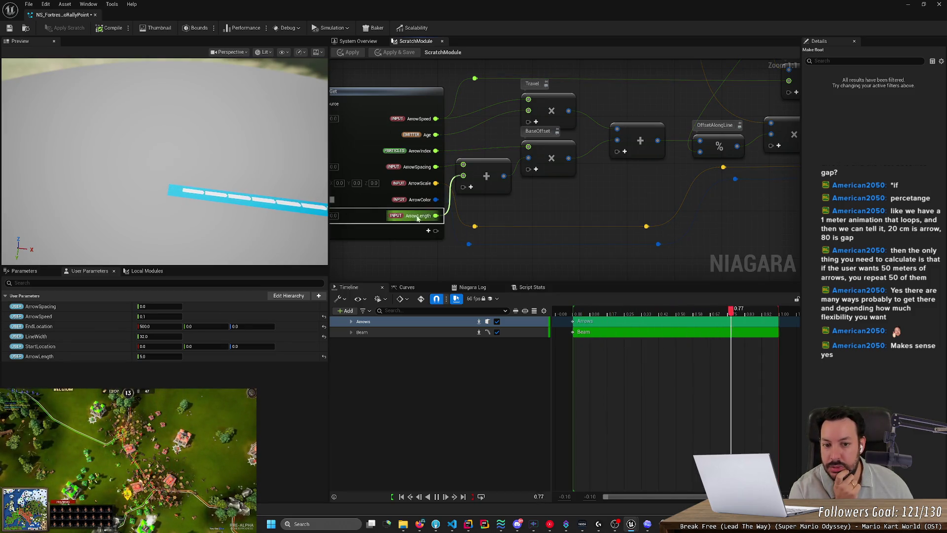
pyautogui.moveTo(505, 195); pyautogui.dragTo(478, 226)
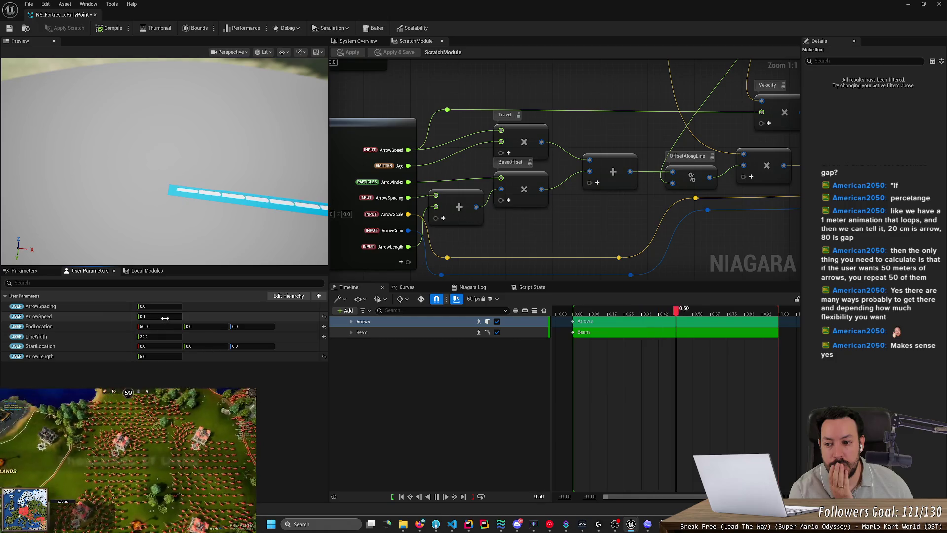
# Step: Test a faster ArrowSpeed, return it to 0.1, and save the system
pyautogui.moveTo(164, 318); pyautogui.dragTo(158, 316)
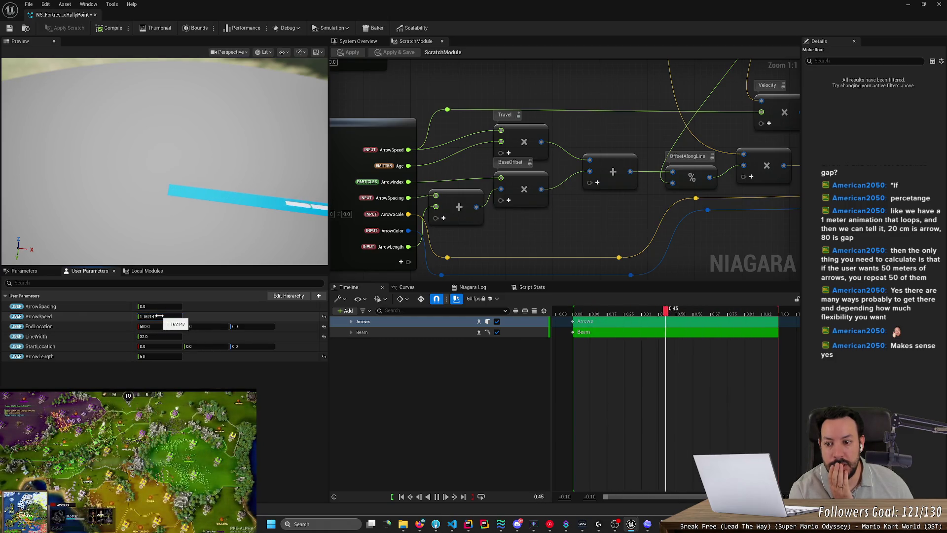
pyautogui.click(159, 316)
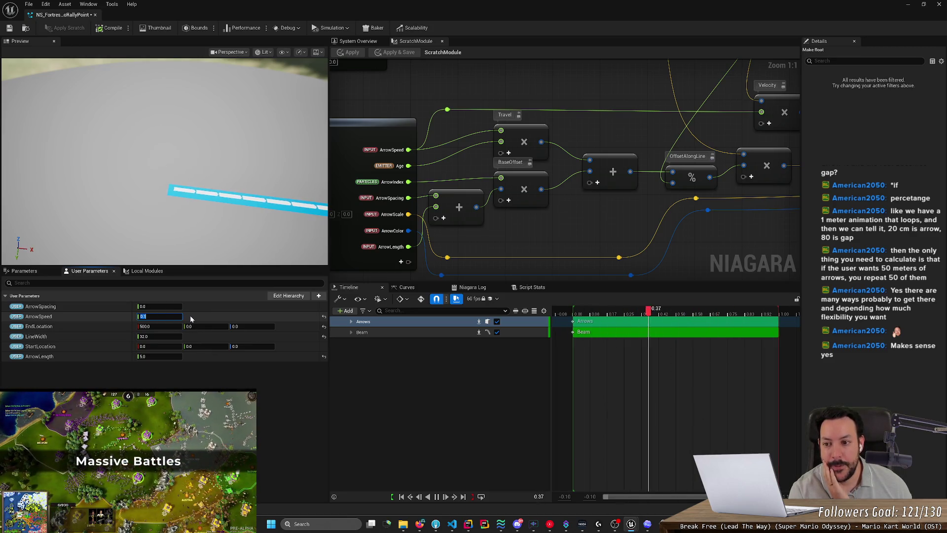
pyautogui.write('0.1')
pyautogui.press('Return')
pyautogui.click(8, 29)
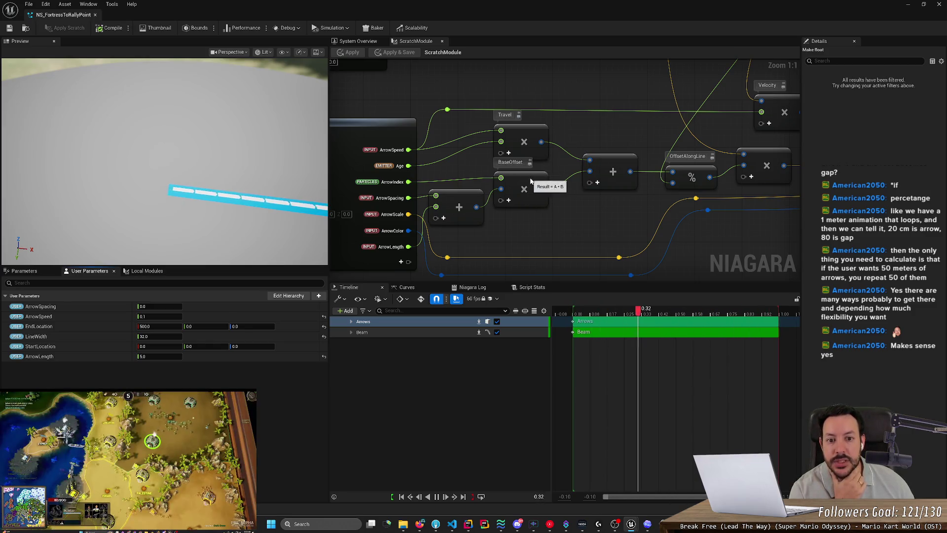
# Step: Pan and zoom the graph back onto the main node chain
pyautogui.moveTo(598, 231); pyautogui.dragTo(493, 221)
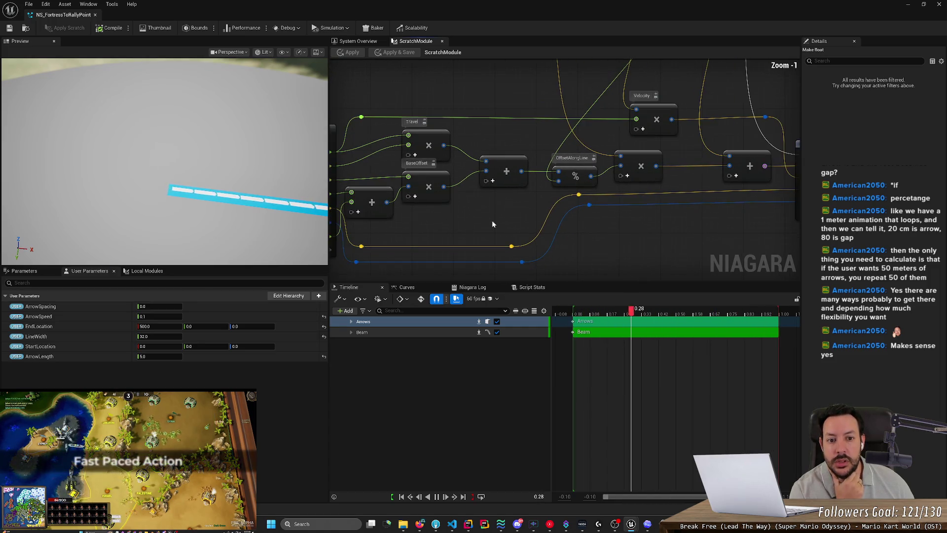
pyautogui.scroll(-1, 491, 218)
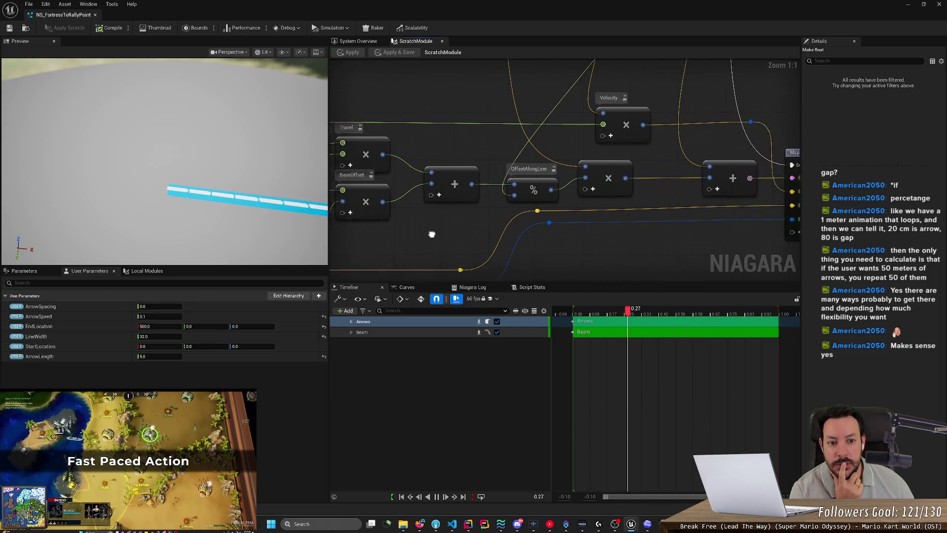
pyautogui.scroll(-1, 420, 238)
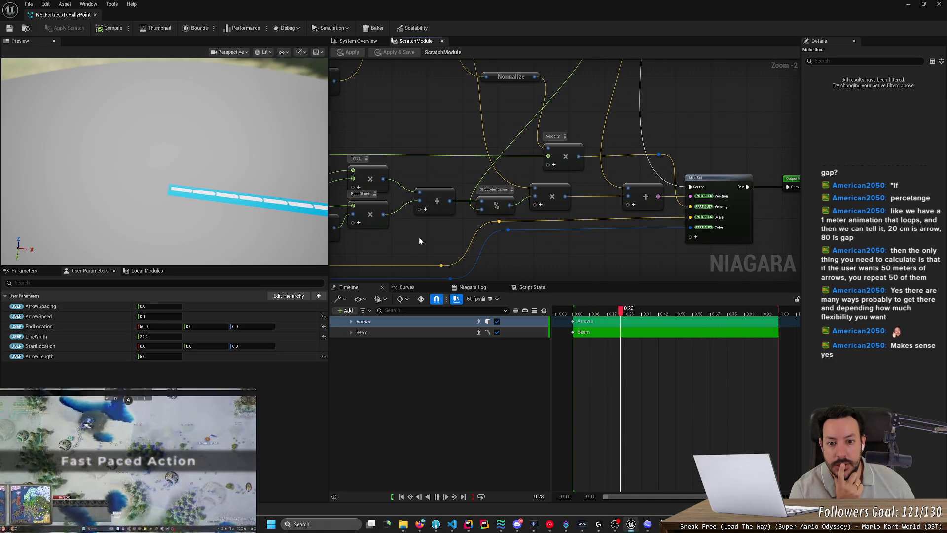
pyautogui.scroll(-1, 419, 238)
pyautogui.scroll(-1, 419, 238)
pyautogui.scroll(1, 418, 241)
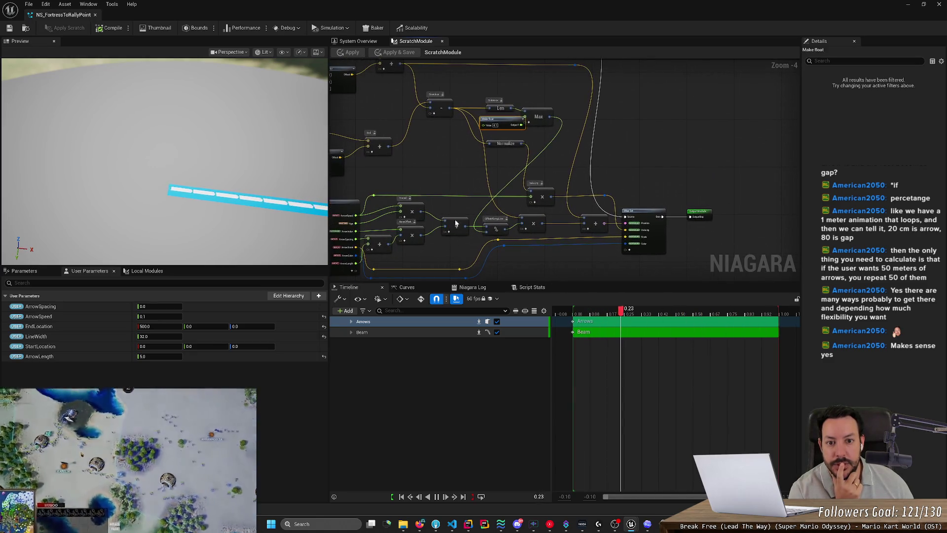
pyautogui.moveTo(420, 188); pyautogui.dragTo(454, 203)
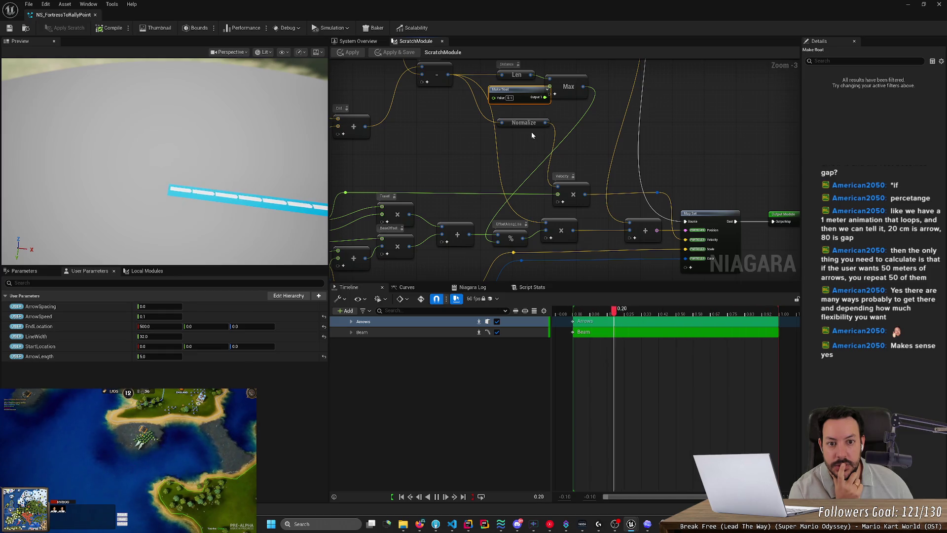
pyautogui.scroll(1, 496, 247)
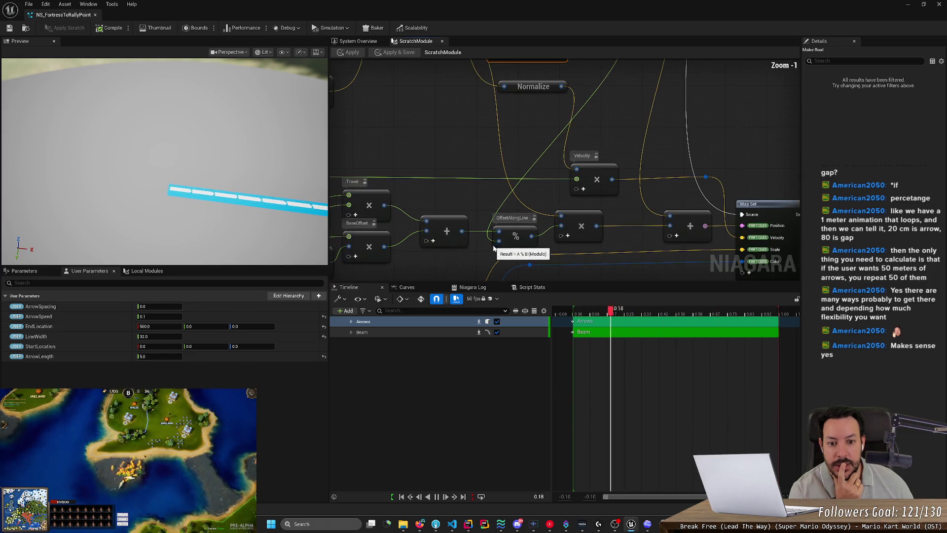
# Step: Feed the + node's result into the next + node's input and apply the change
pyautogui.moveTo(477, 185)
pyautogui.mouseDown()
pyautogui.moveTo(438, 222)
pyautogui.moveTo(482, 206)
pyautogui.moveTo(483, 194)
pyautogui.mouseUp()
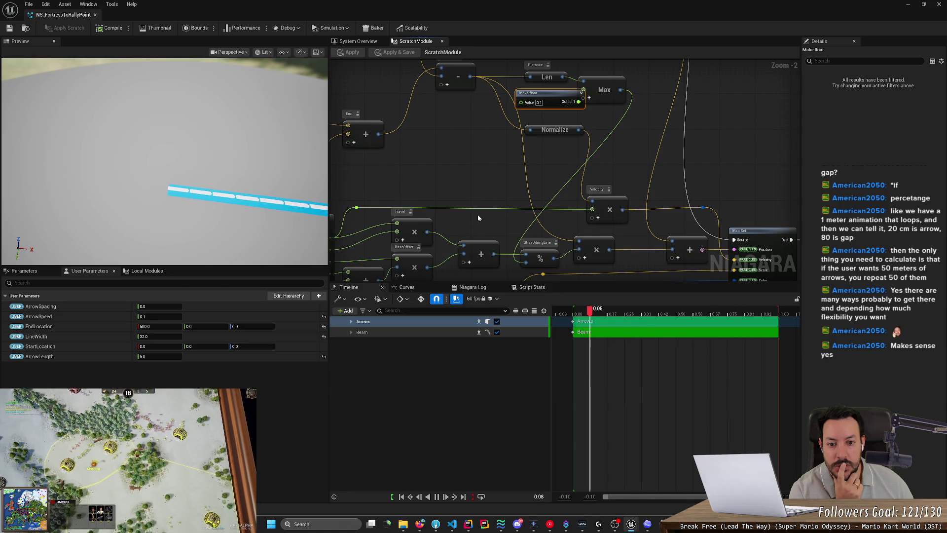
pyautogui.moveTo(478, 224)
pyautogui.mouseDown()
pyautogui.moveTo(480, 143)
pyautogui.moveTo(481, 257)
pyautogui.moveTo(735, 241)
pyautogui.moveTo(710, 265)
pyautogui.moveTo(617, 217)
pyautogui.moveTo(462, 256)
pyautogui.moveTo(437, 227)
pyautogui.mouseUp()
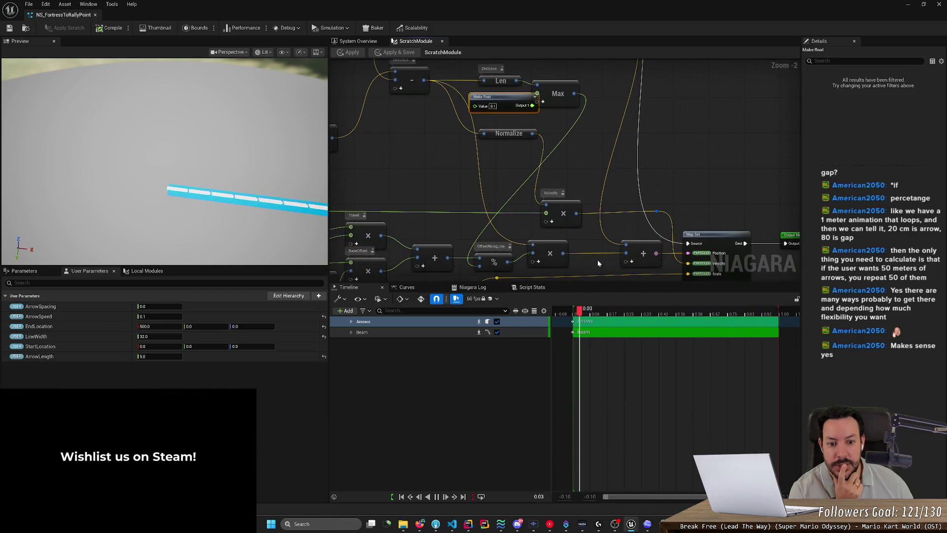
pyautogui.moveTo(579, 262); pyautogui.dragTo(601, 258)
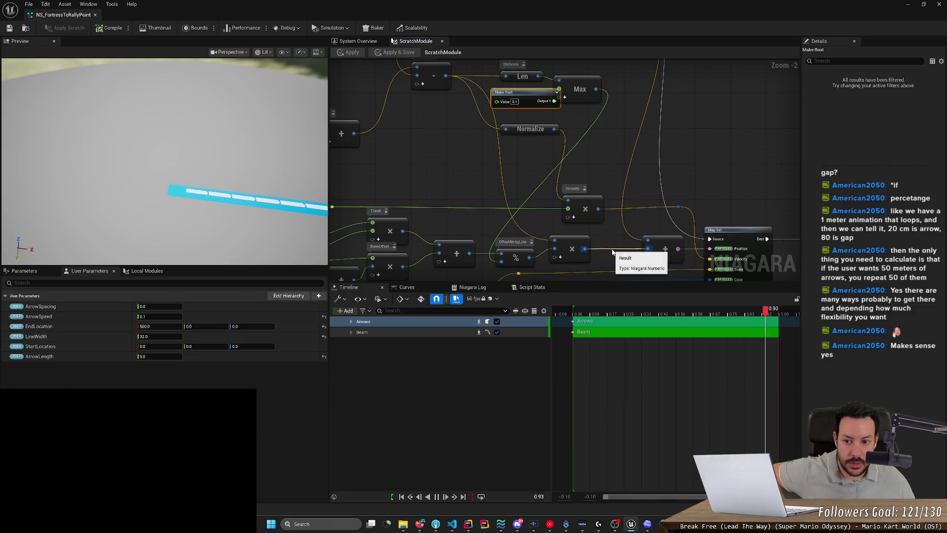
pyautogui.moveTo(475, 217); pyautogui.dragTo(452, 195)
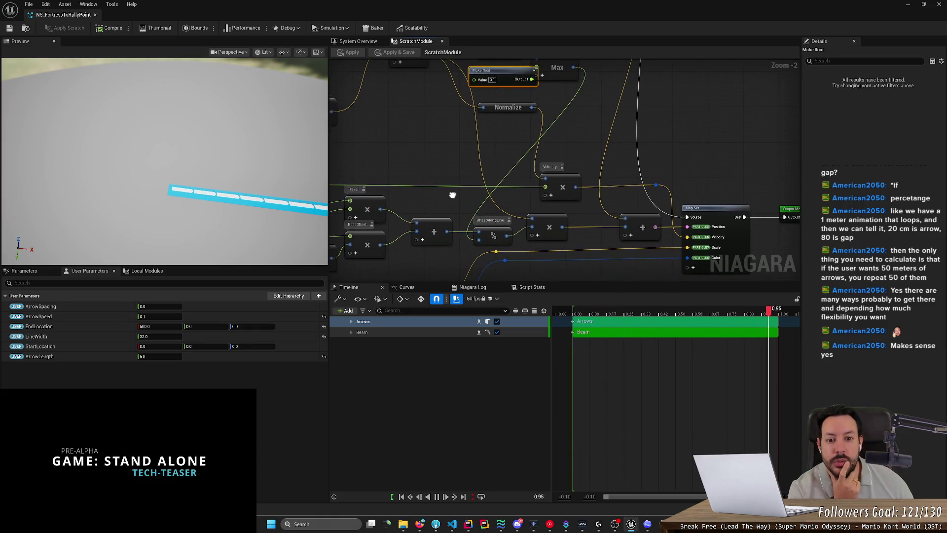
pyautogui.moveTo(448, 232); pyautogui.dragTo(628, 231)
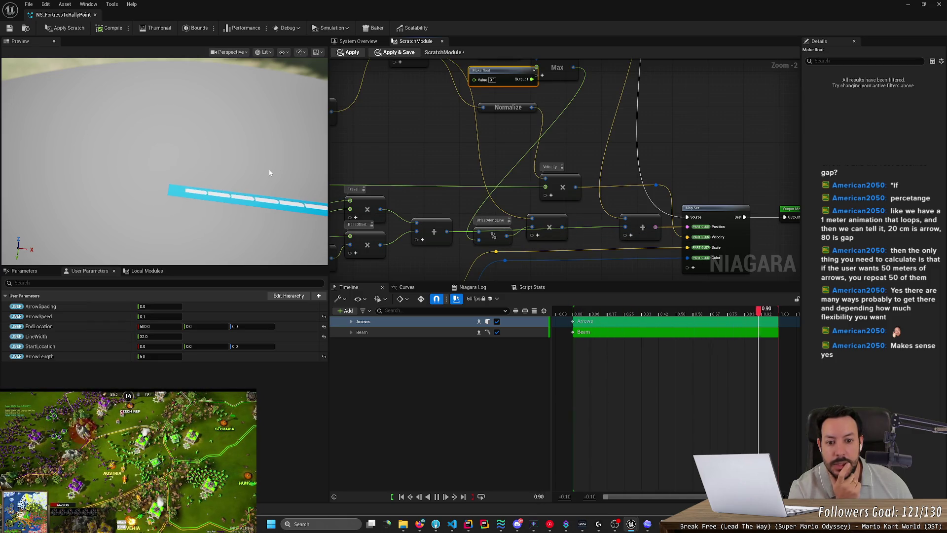
pyautogui.click(11, 28)
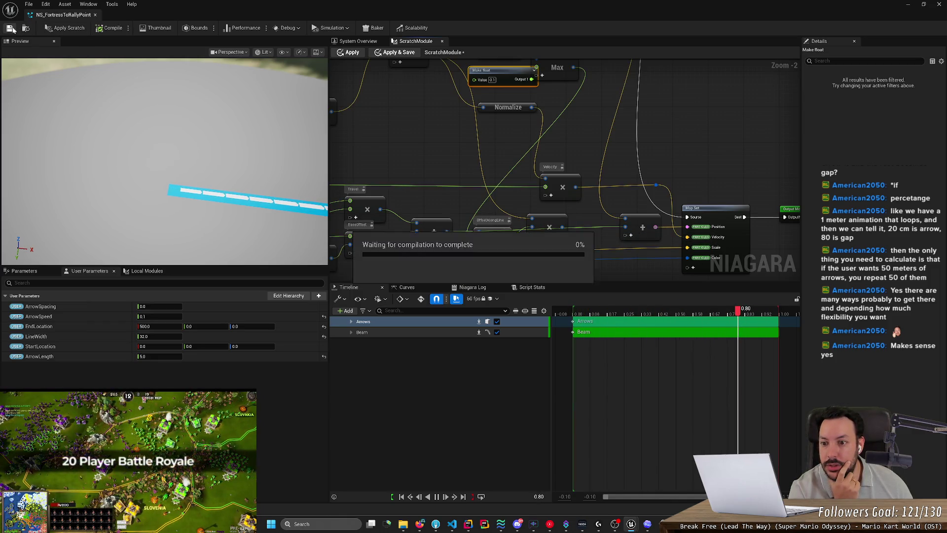
# Step: Apply the rewired scratch module and save NS_FortressToRallyPoint, leaving one white dash on the cyan beam
pyautogui.click(65, 28)
pyautogui.click(10, 28)
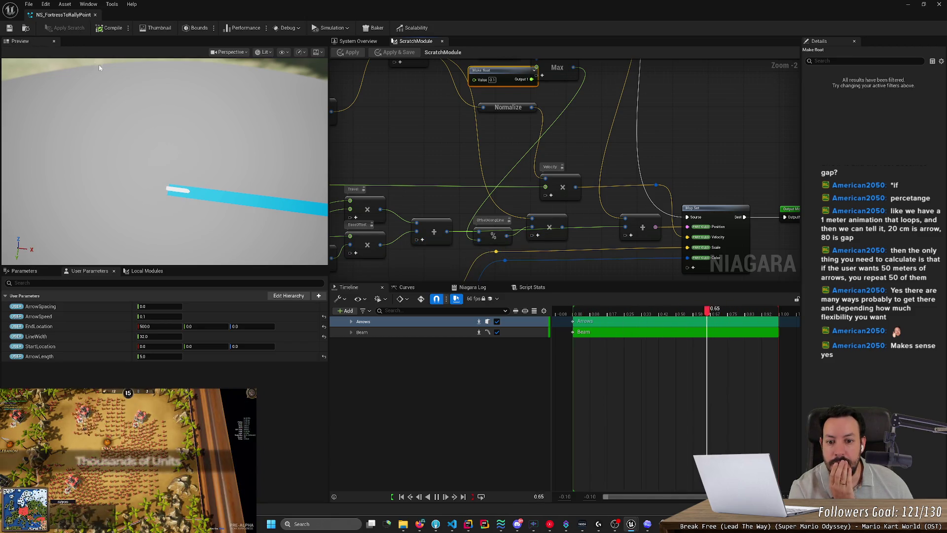
pyautogui.moveTo(439, 196)
pyautogui.mouseDown()
pyautogui.moveTo(509, 182)
pyautogui.moveTo(488, 230)
pyautogui.moveTo(476, 209)
pyautogui.mouseUp()
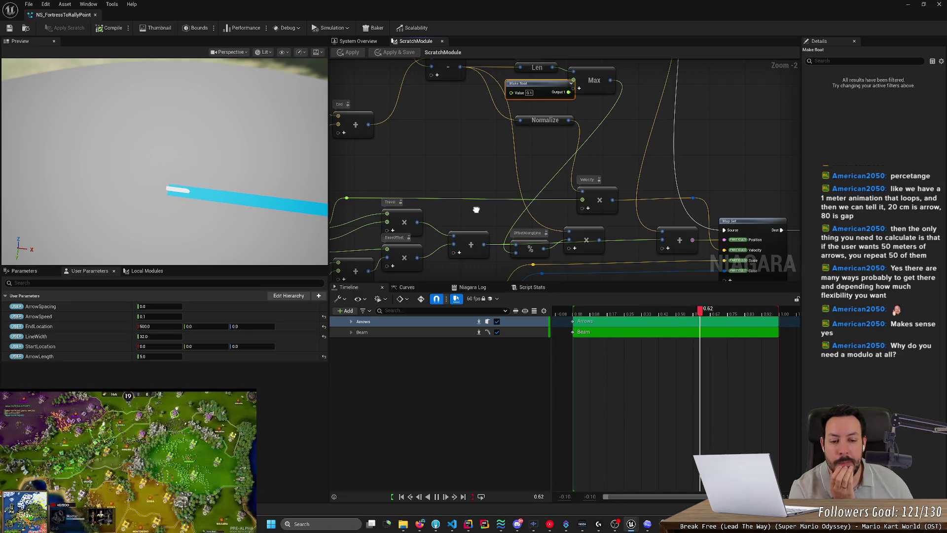
pyautogui.moveTo(476, 209)
pyautogui.mouseDown()
pyautogui.moveTo(471, 228)
pyautogui.moveTo(471, 216)
pyautogui.mouseUp()
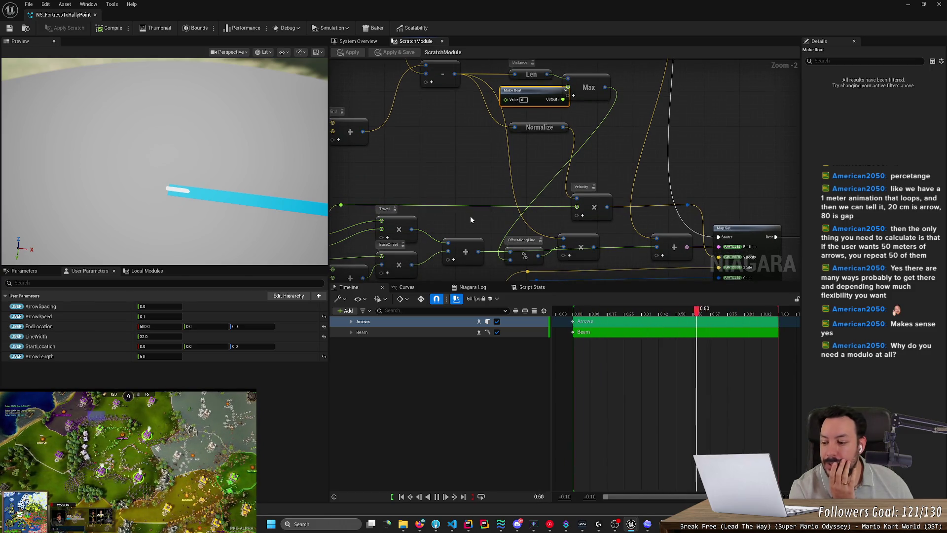
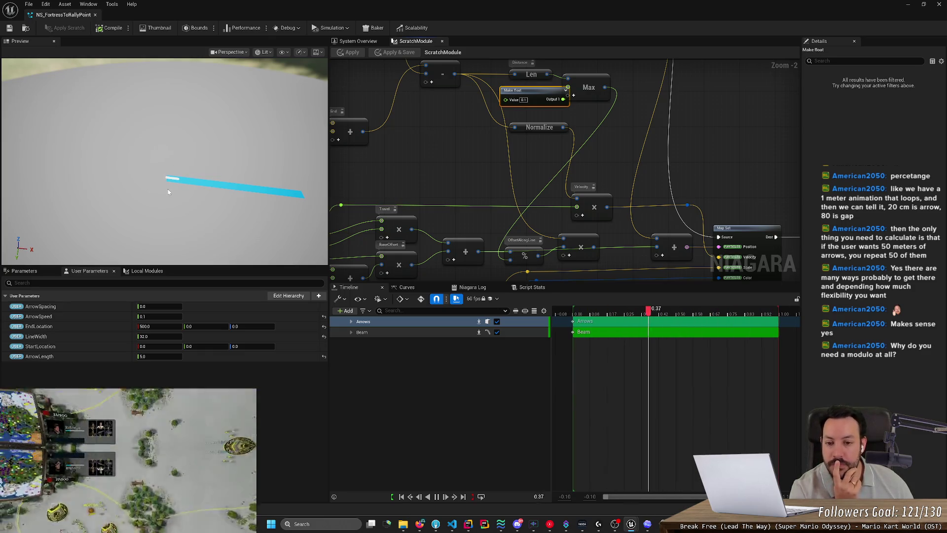
# Step: Nudge the OffsetAlongLine modulo node, then apply the scratch module and save the system
pyautogui.scroll(2, 524, 254)
pyautogui.click(519, 245)
pyautogui.moveTo(519, 245); pyautogui.dragTo(623, 250)
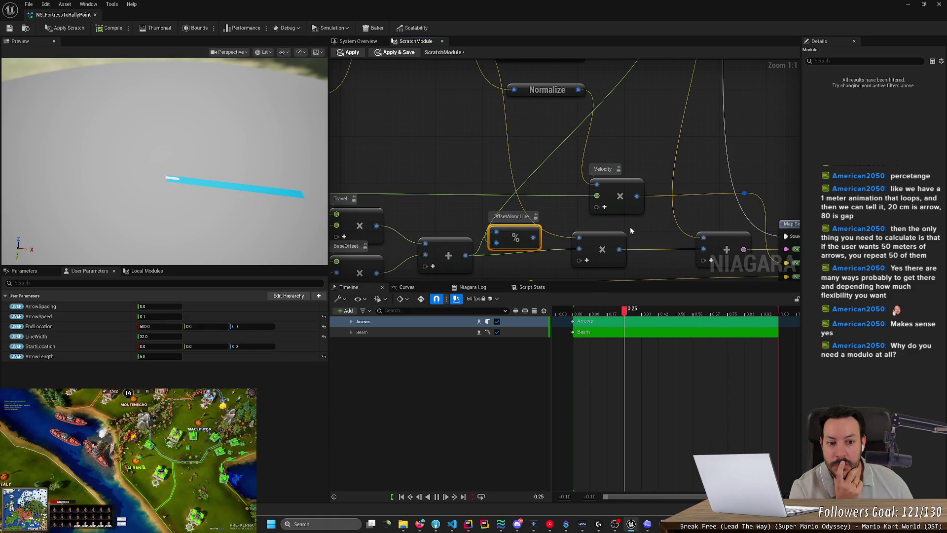
pyautogui.click(73, 28)
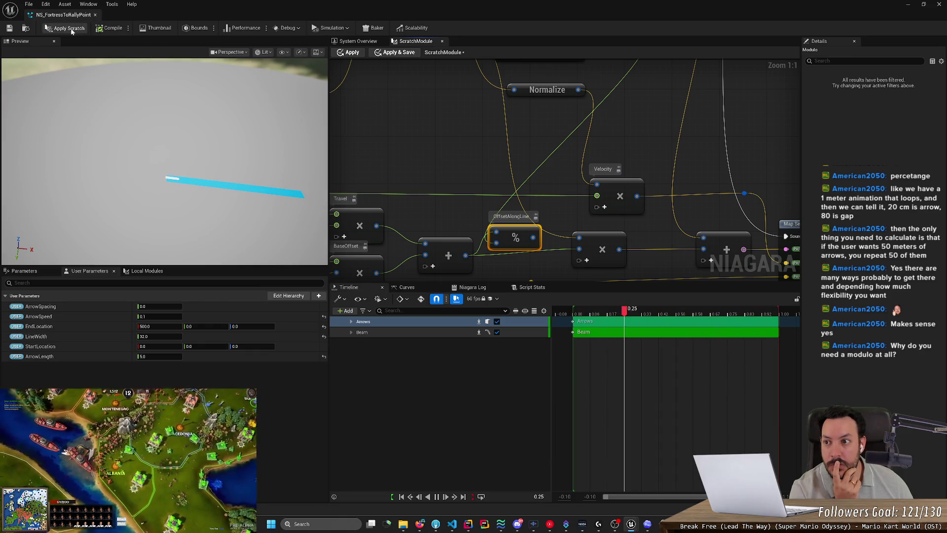
pyautogui.click(10, 28)
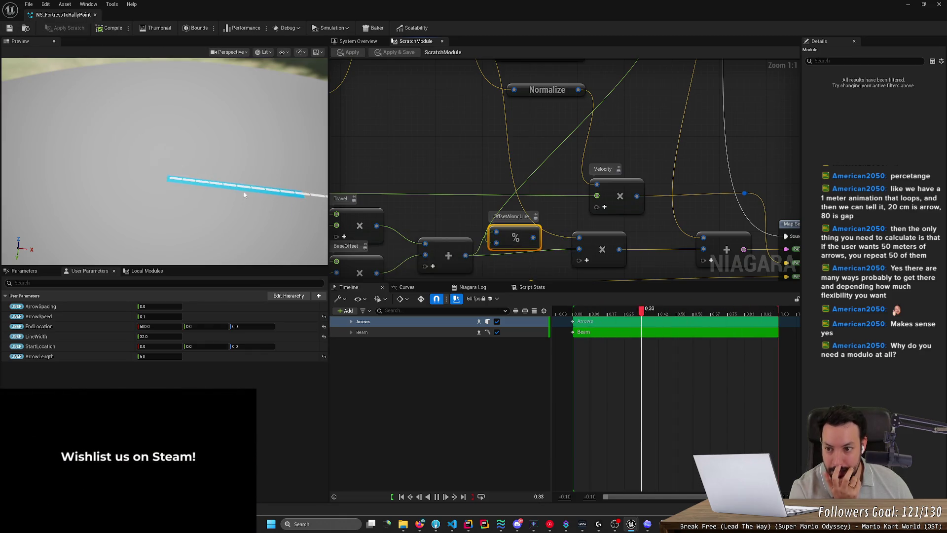
# Step: Move the modulo node up and left and set EndLocation X to 1500
pyautogui.moveTo(523, 230)
pyautogui.mouseDown()
pyautogui.moveTo(434, 139)
pyautogui.moveTo(474, 152)
pyautogui.mouseUp()
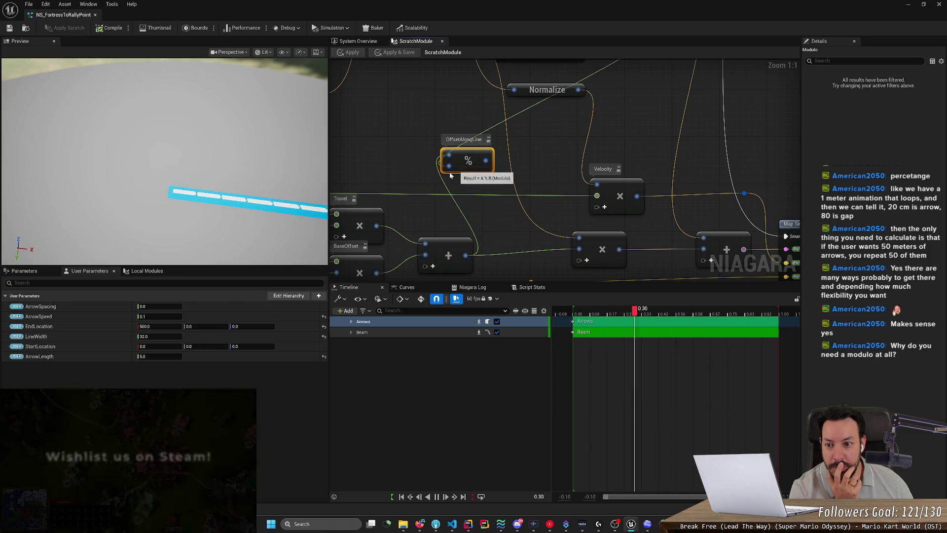
pyautogui.click(162, 307)
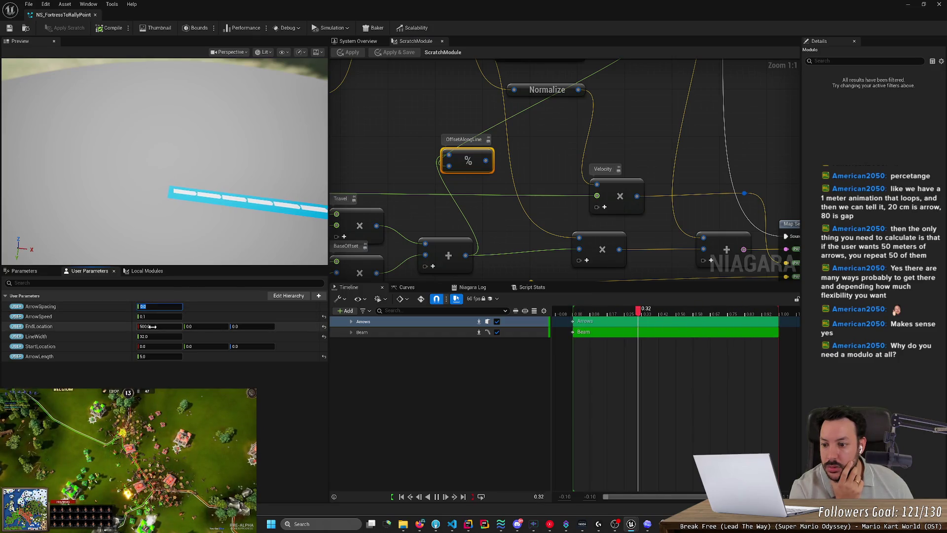
pyautogui.press('Return')
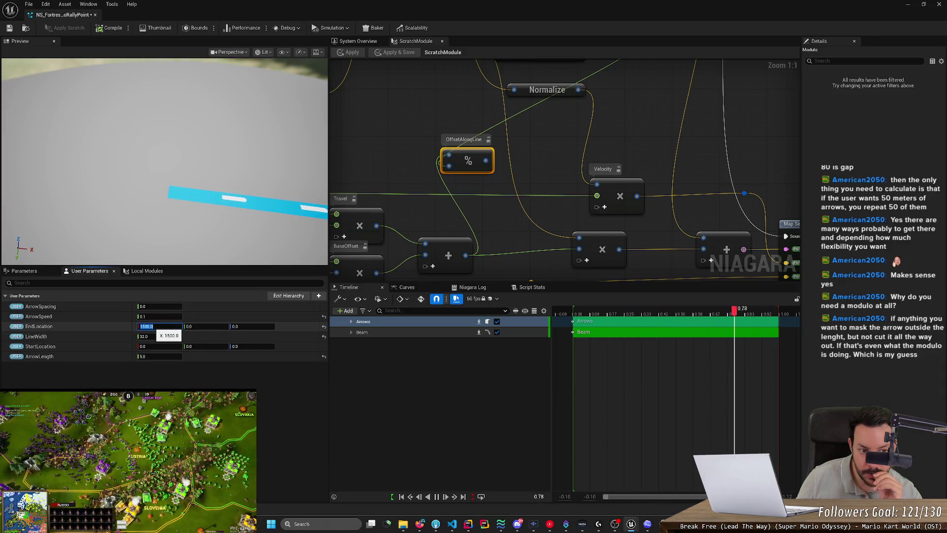
pyautogui.press('Return')
pyautogui.scroll(-2, 414, 202)
pyautogui.moveTo(415, 202)
pyautogui.mouseDown()
pyautogui.moveTo(577, 195)
pyautogui.moveTo(585, 144)
pyautogui.mouseUp()
pyautogui.scroll(2, 585, 144)
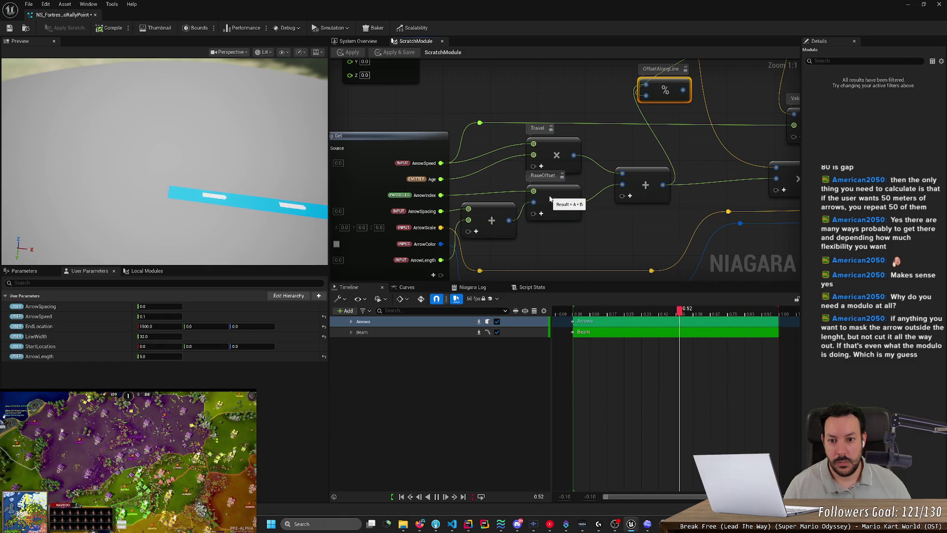
pyautogui.scroll(-4, 550, 199)
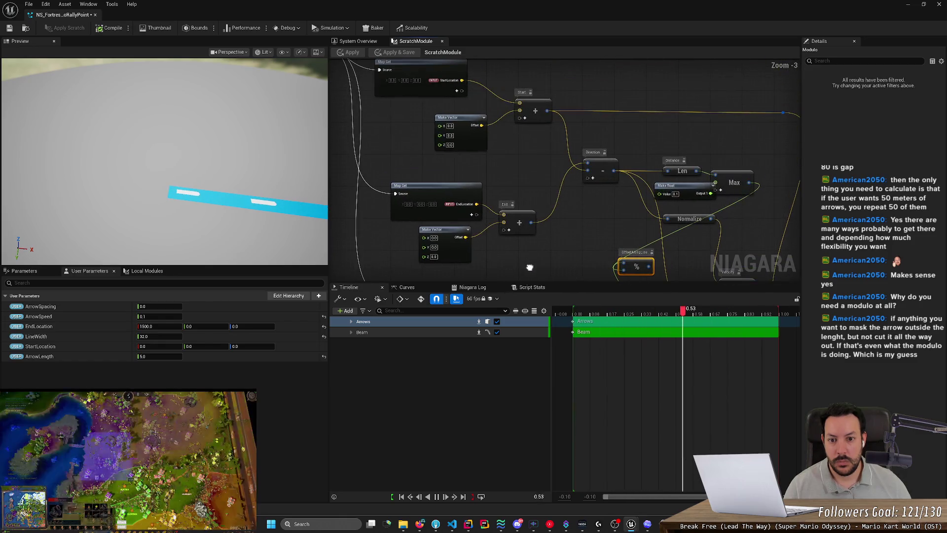
pyautogui.moveTo(529, 274); pyautogui.dragTo(506, 217)
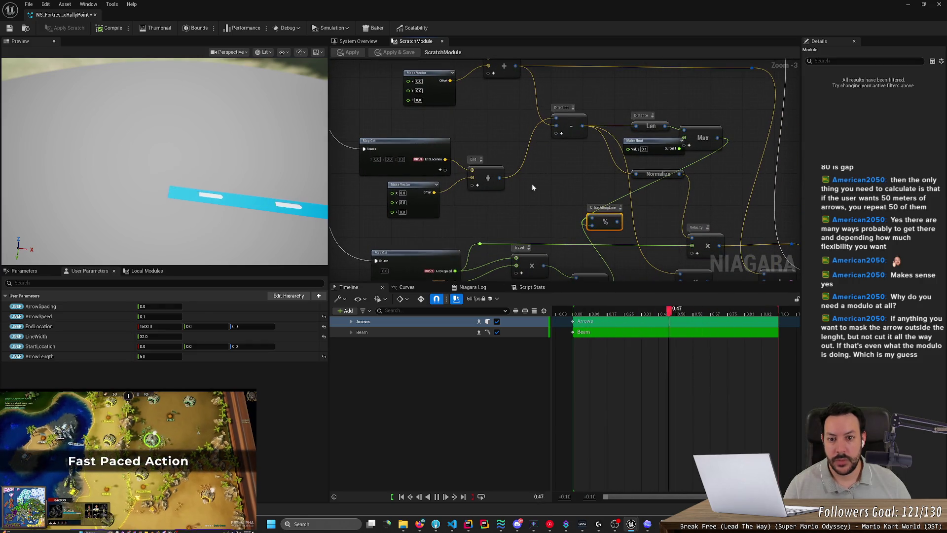
pyautogui.scroll(-1, 536, 202)
pyautogui.scroll(2, 542, 193)
pyautogui.moveTo(545, 185)
pyautogui.mouseDown()
pyautogui.moveTo(437, 224)
pyautogui.moveTo(437, 183)
pyautogui.mouseUp()
pyautogui.scroll(2, 479, 213)
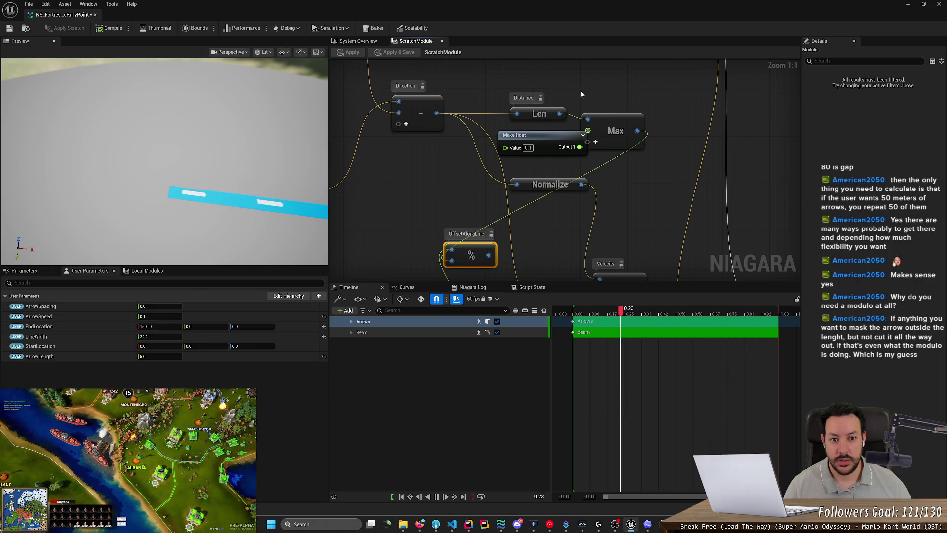
pyautogui.moveTo(566, 140); pyautogui.dragTo(550, 134)
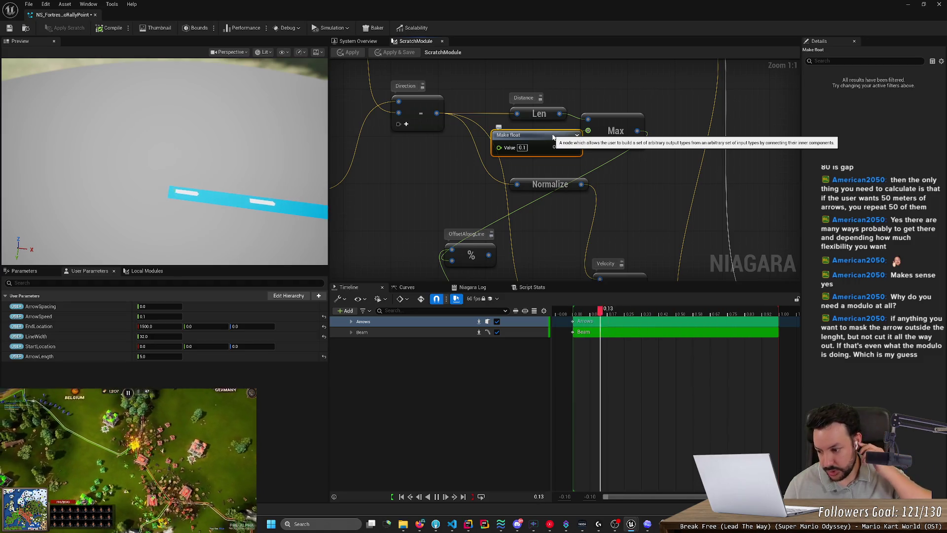
# Step: Pan the scratch graph to the Map Set node and orbit the preview around the beam
pyautogui.scroll(-5, 561, 235)
pyautogui.scroll(4, 565, 173)
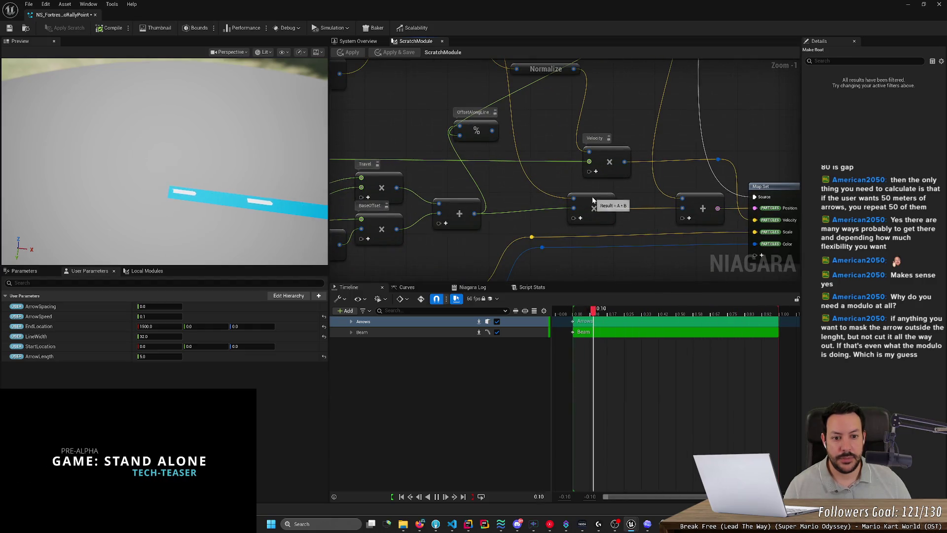
pyautogui.scroll(1, 593, 199)
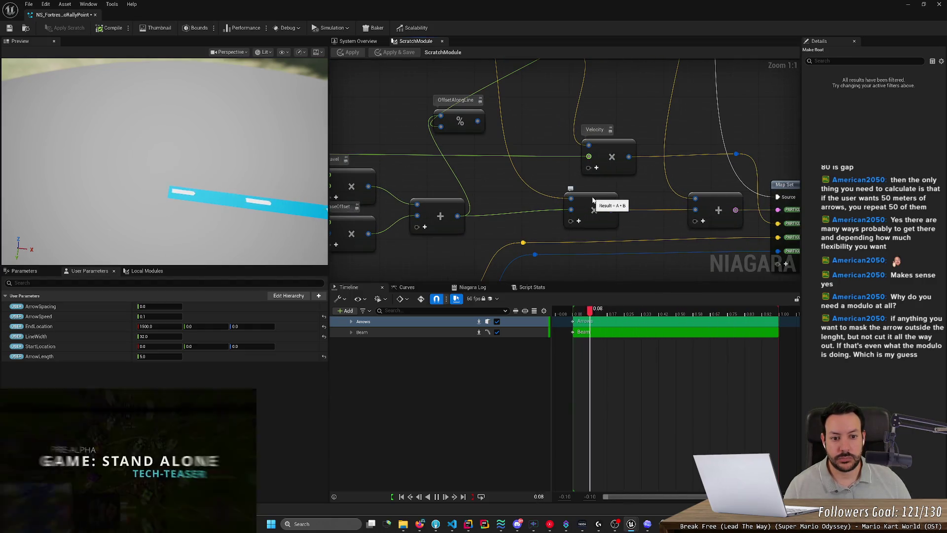
pyautogui.moveTo(529, 223); pyautogui.dragTo(443, 226)
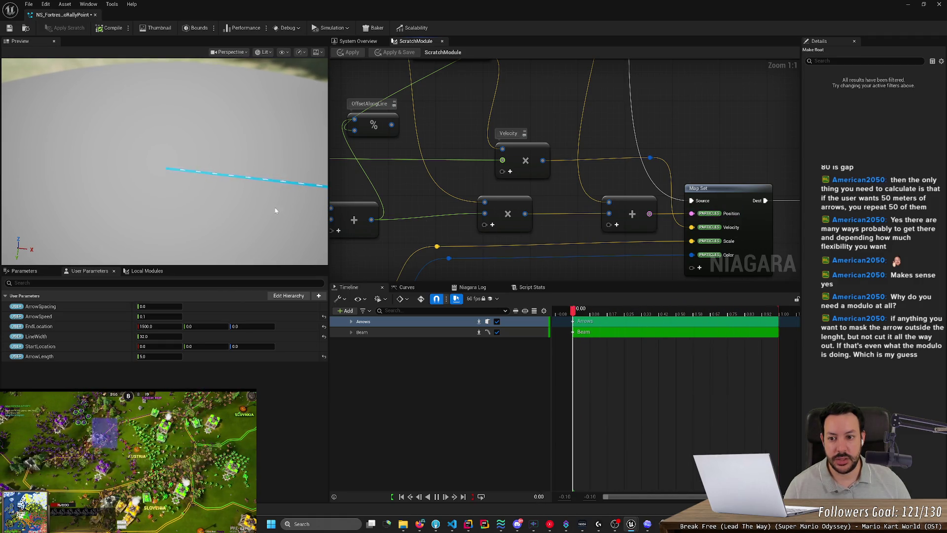
pyautogui.moveTo(289, 207); pyautogui.dragTo(254, 197)
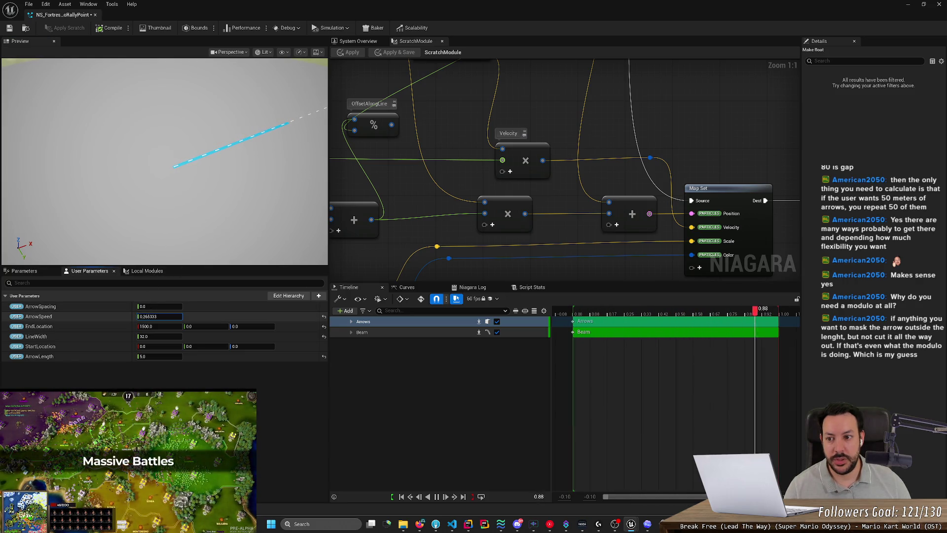
# Step: Scrub ArrowSpeed from 0.1 to 0.372, check Script Stats, and switch to Firefox
pyautogui.moveTo(142, 317); pyautogui.dragTo(144, 316)
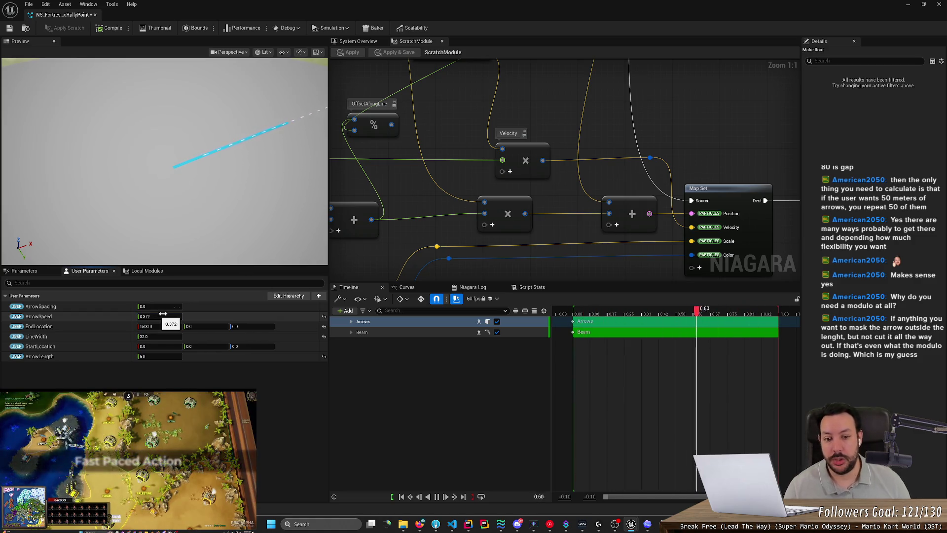
pyautogui.click(534, 288)
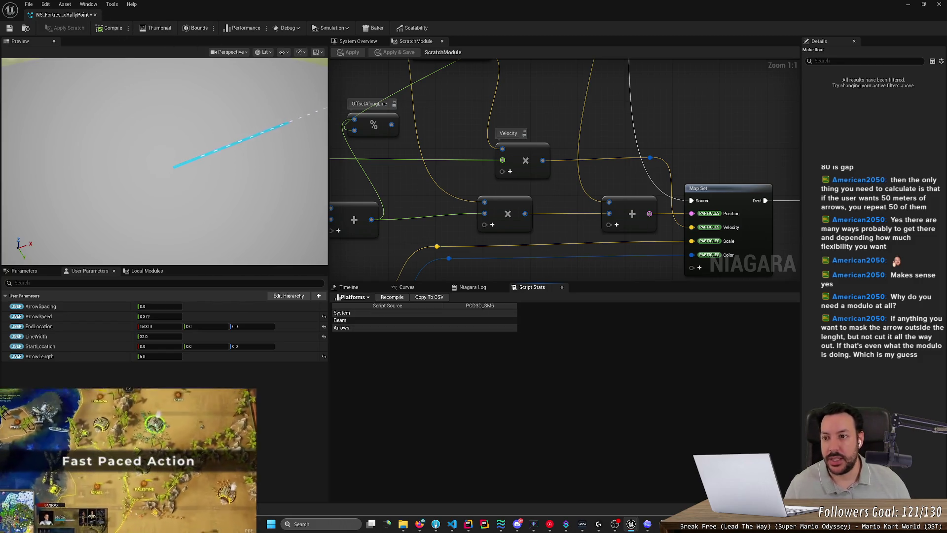
pyautogui.click(422, 527)
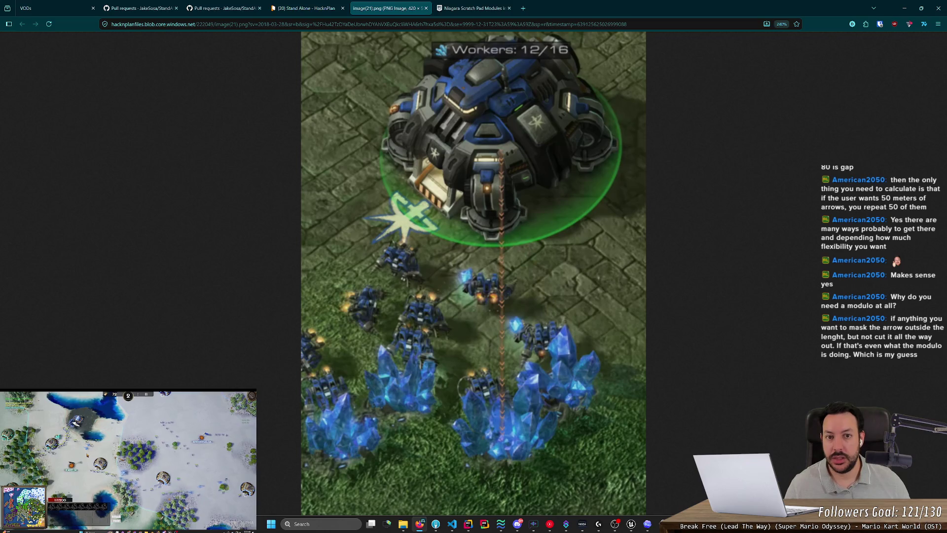
# Step: Google 'niagara scratch pad c++' and open Epic's 'An Introduction to Niagara's Scratch Pad Modules'
pyautogui.click(529, 15)
pyautogui.write('n')
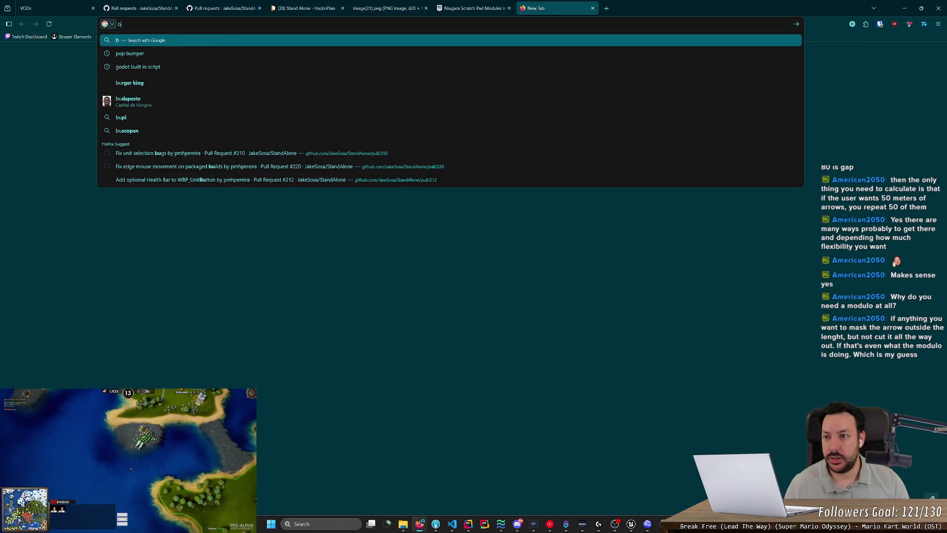
pyautogui.write('iagara s')
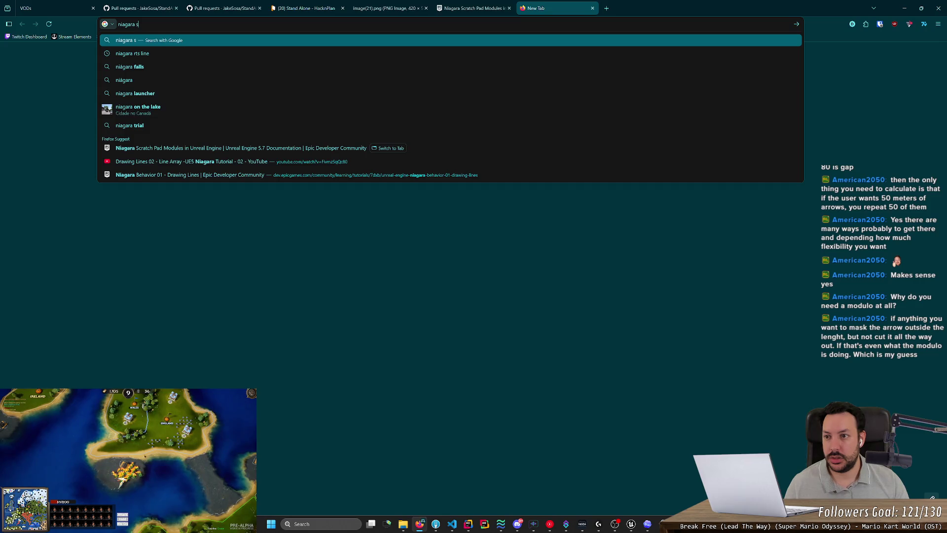
pyautogui.write('cratch pad c++')
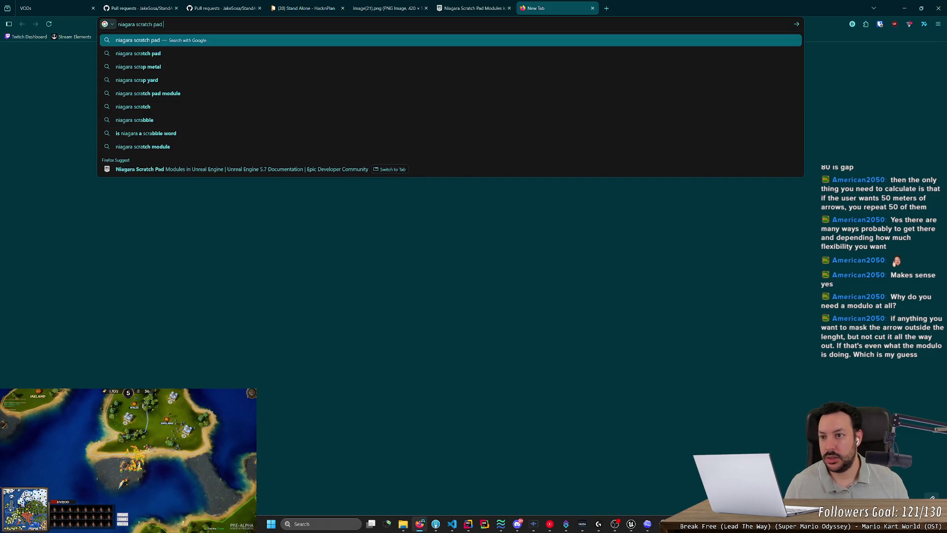
pyautogui.press('Return')
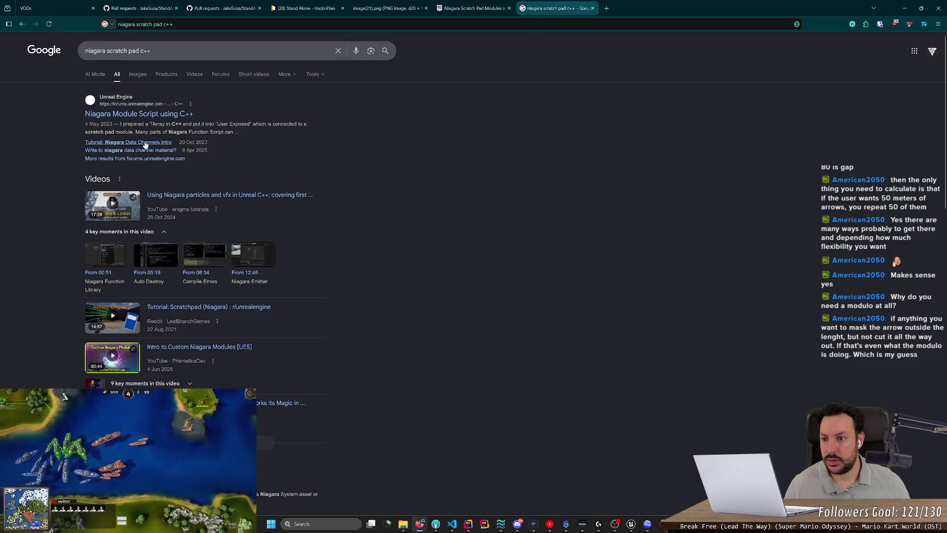
pyautogui.scroll(-3, 346, 270)
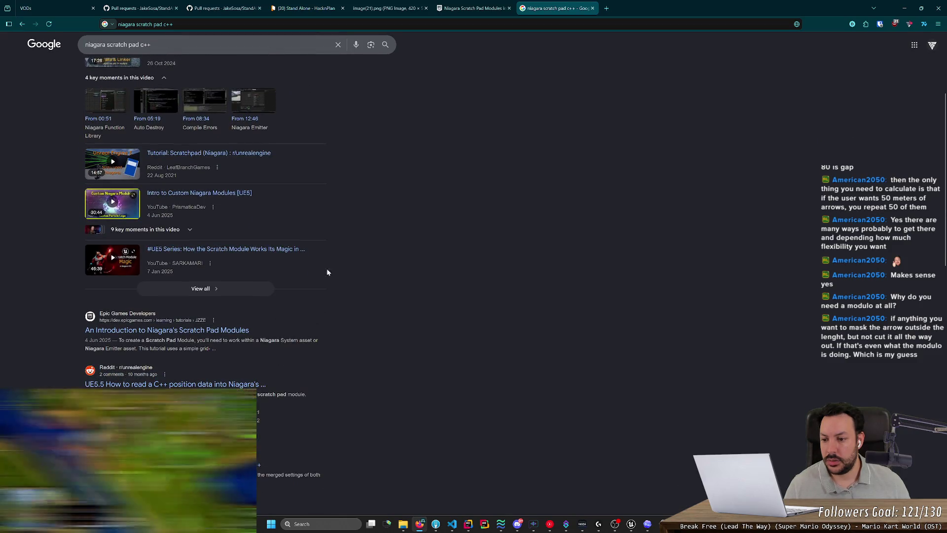
pyautogui.click(183, 334)
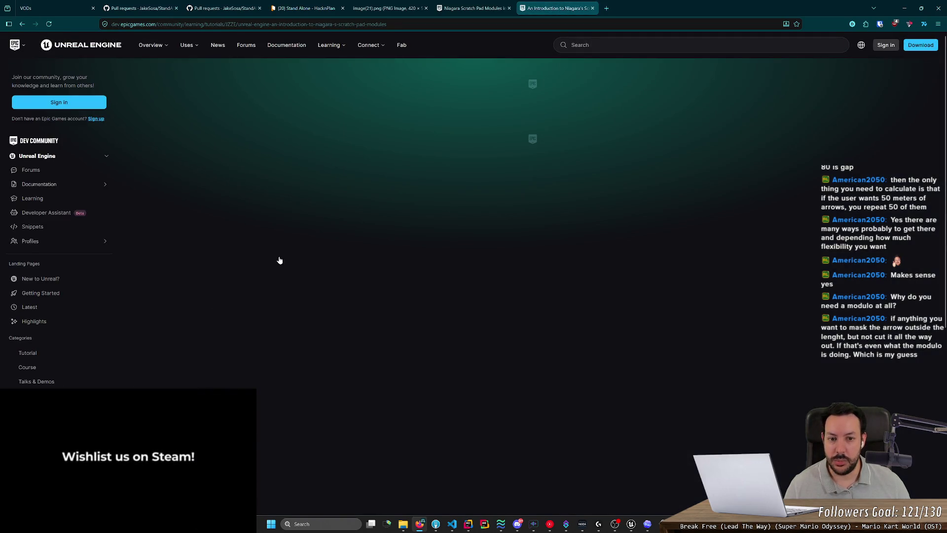
# Step: Scroll the tutorial down to its Data Flow section, then Alt+Tab back to Unreal
pyautogui.scroll(-4, 231, 232)
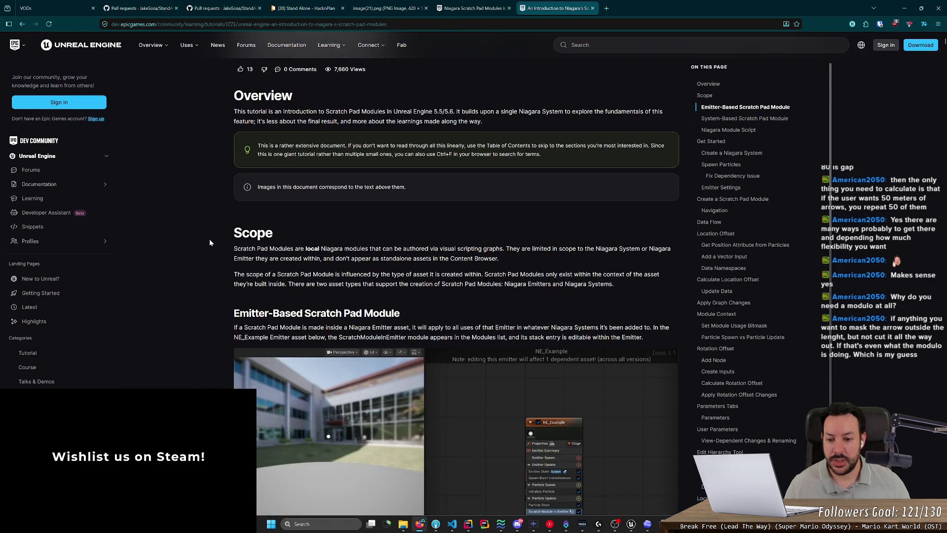
pyautogui.scroll(-15, 209, 241)
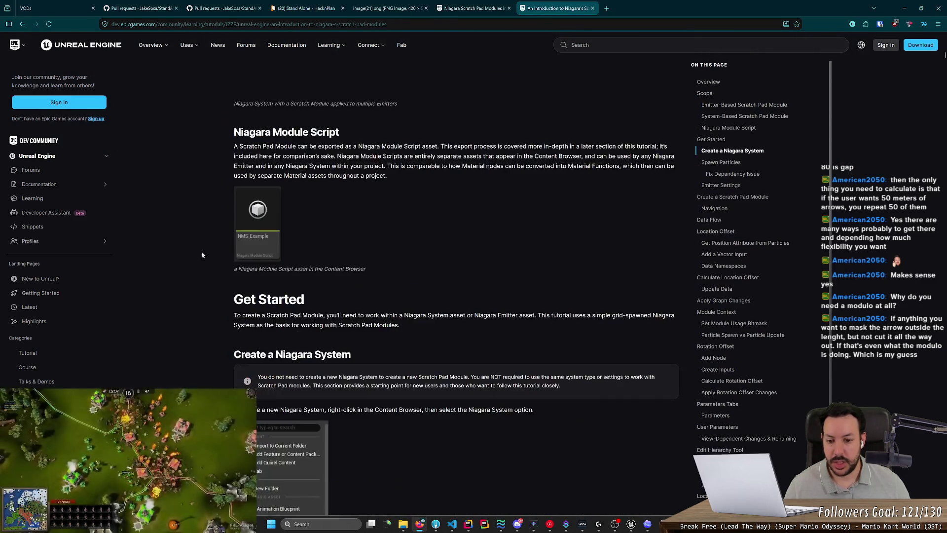
pyautogui.scroll(-15, 199, 264)
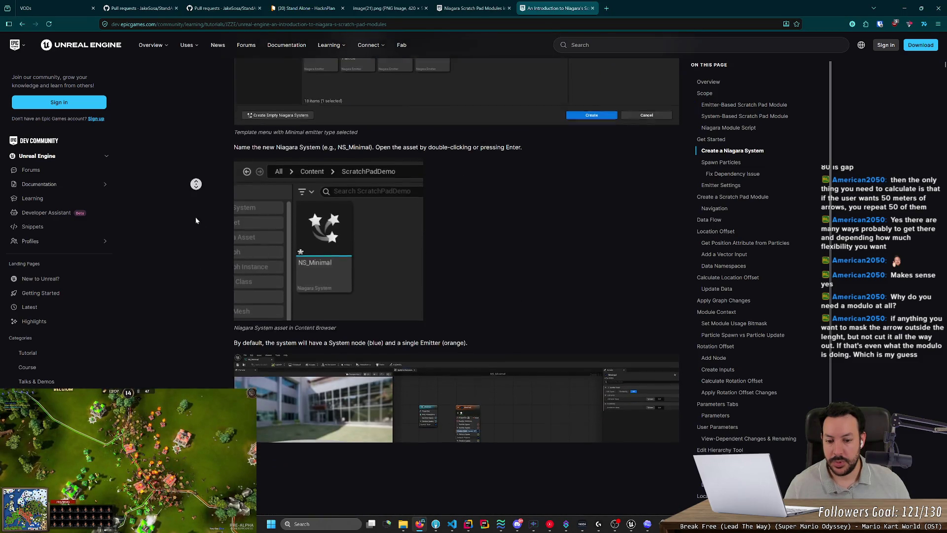
pyautogui.scroll(-10, 192, 184)
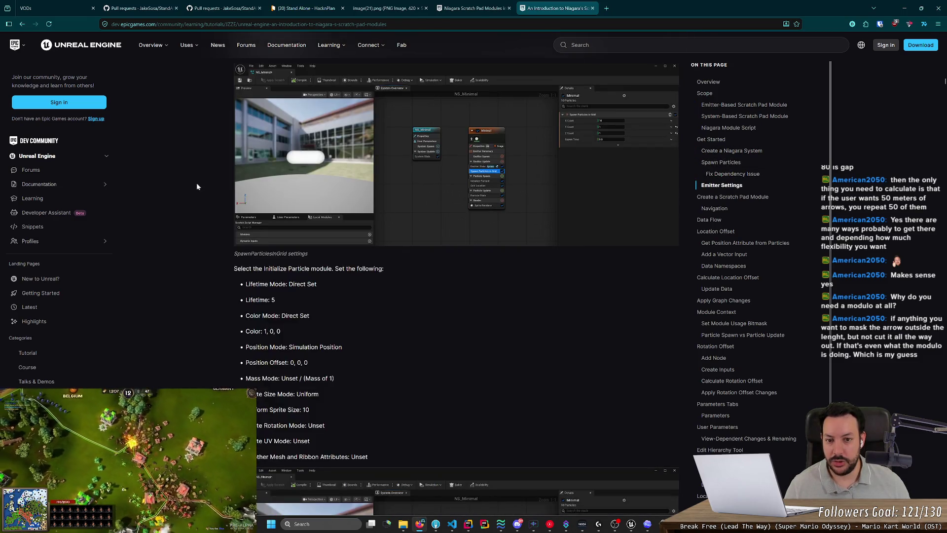
pyautogui.scroll(-10, 192, 207)
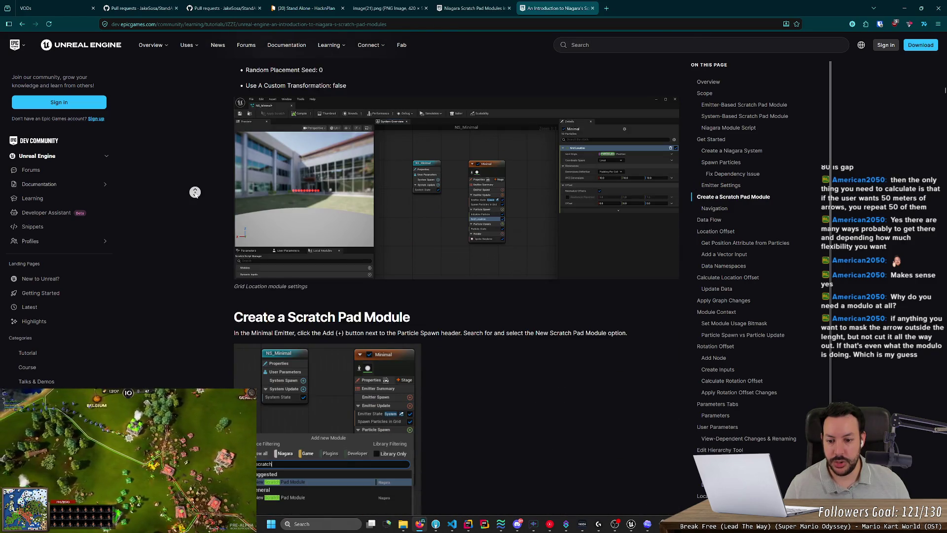
pyautogui.scroll(-10, 443, 259)
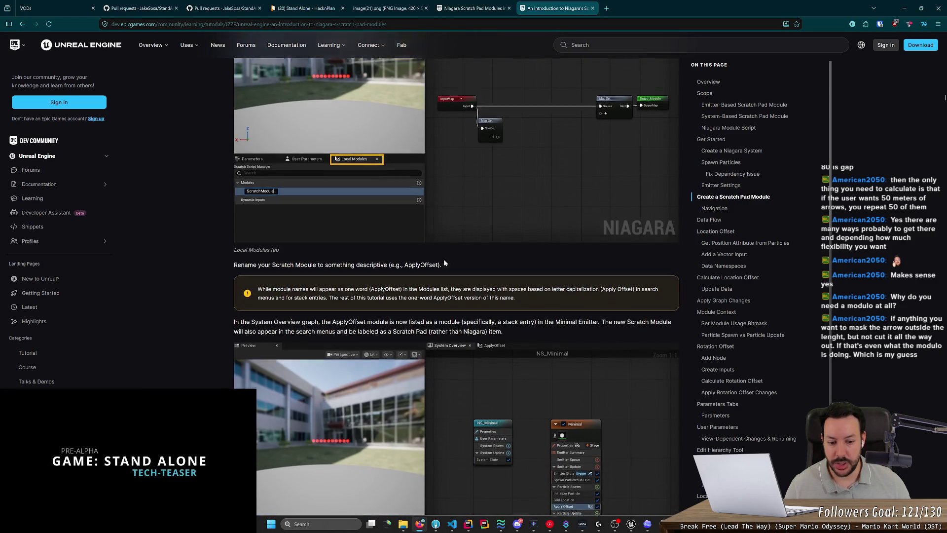
pyautogui.hotkey('alt', 'Tab')
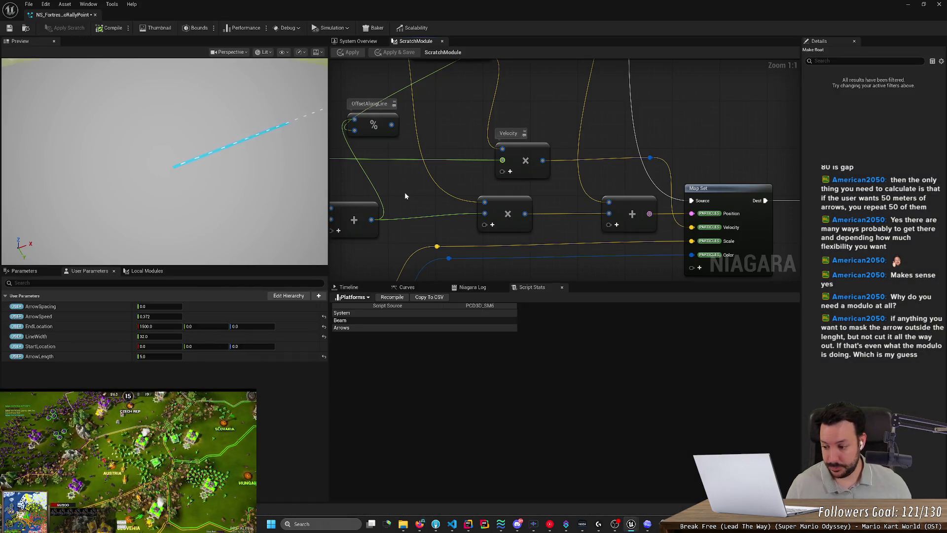
# Step: Wire the Normalize output into the lower multiply node, then apply and save
pyautogui.scroll(-4, 404, 196)
pyautogui.scroll(3, 414, 191)
pyautogui.moveTo(431, 165)
pyautogui.mouseDown()
pyautogui.moveTo(537, 165)
pyautogui.moveTo(515, 212)
pyautogui.mouseUp()
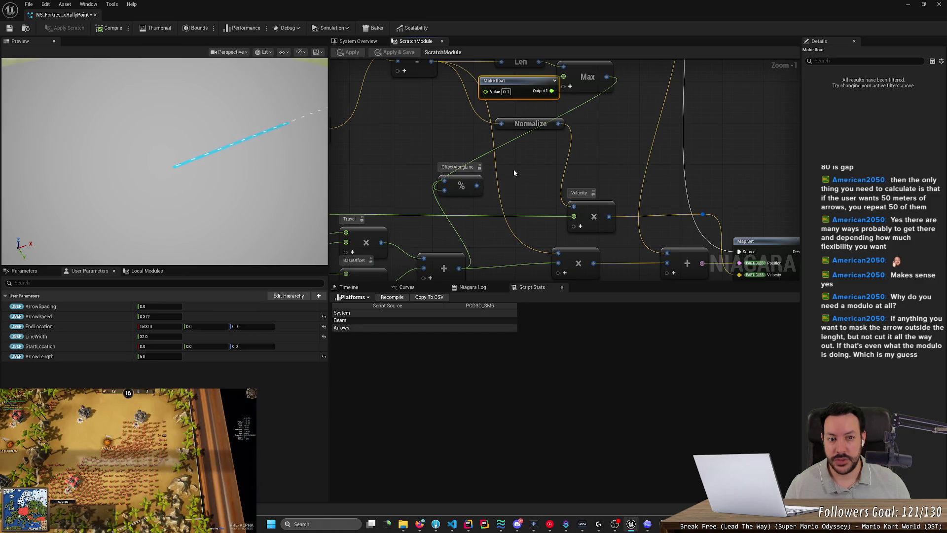
pyautogui.scroll(-1, 515, 173)
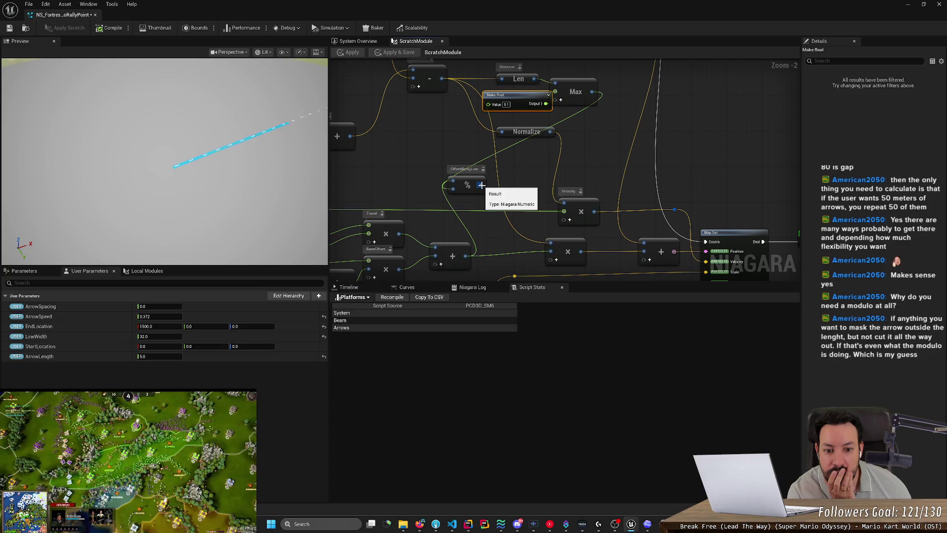
pyautogui.moveTo(552, 131); pyautogui.dragTo(550, 243)
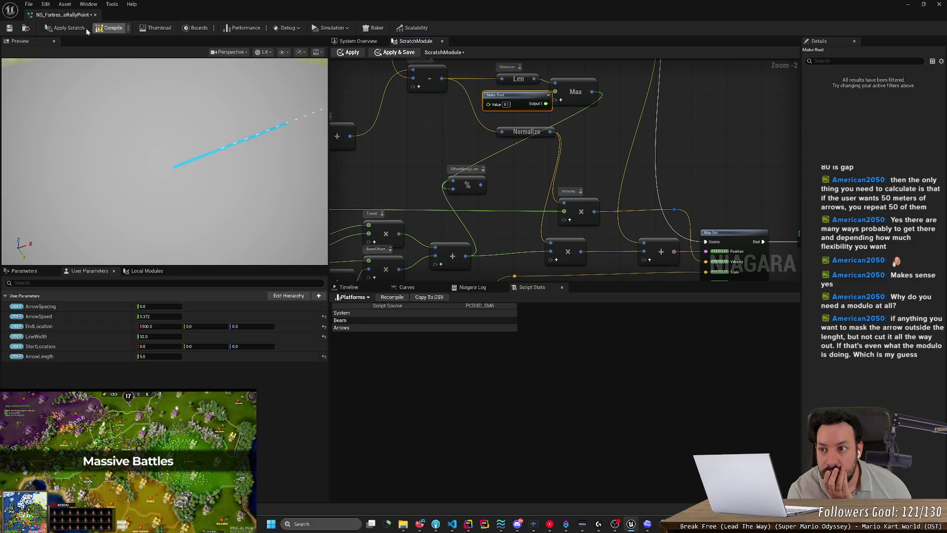
pyautogui.click(72, 28)
pyautogui.click(9, 27)
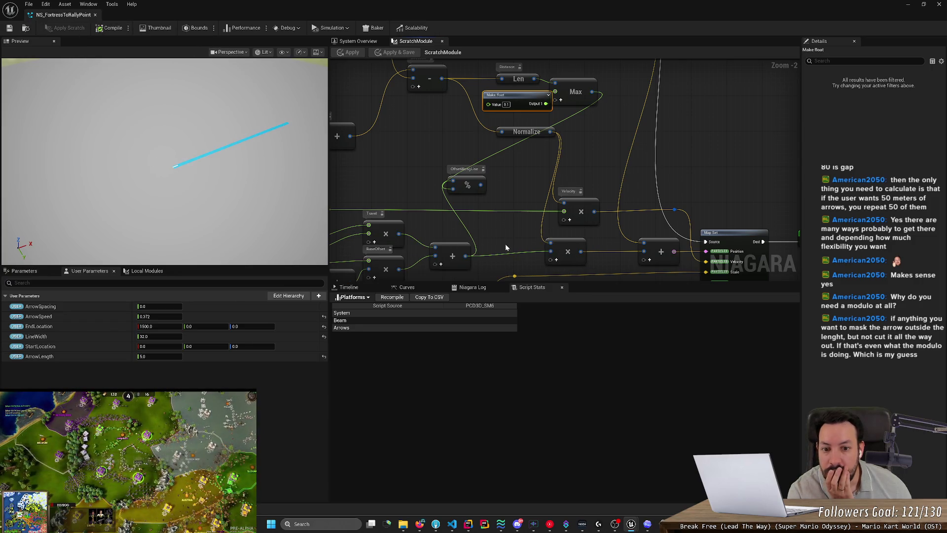
# Step: Move the OffsetAlongLine modulo node beside Velocity and reframe the Len, Max and Make float nodes
pyautogui.scroll(1, 505, 244)
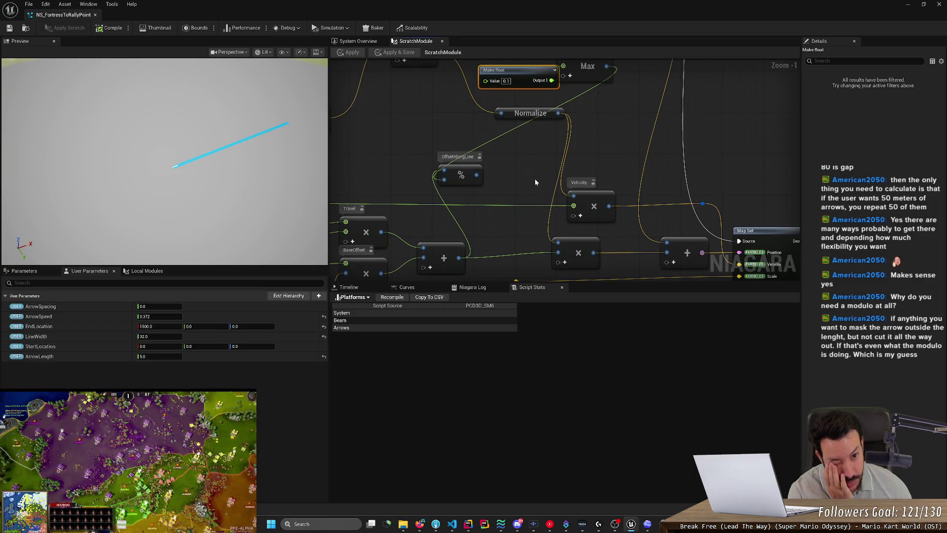
pyautogui.moveTo(520, 190)
pyautogui.mouseDown()
pyautogui.moveTo(526, 252)
pyautogui.moveTo(529, 228)
pyautogui.moveTo(546, 221)
pyautogui.mouseUp()
pyautogui.moveTo(486, 218)
pyautogui.mouseDown()
pyautogui.moveTo(545, 217)
pyautogui.moveTo(583, 242)
pyautogui.moveTo(548, 223)
pyautogui.mouseUp()
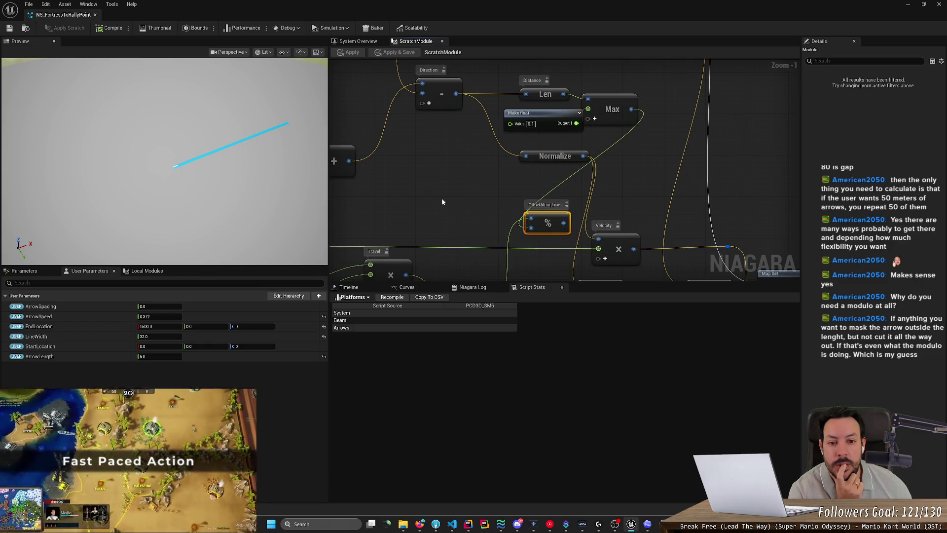
pyautogui.moveTo(454, 217)
pyautogui.mouseDown()
pyautogui.moveTo(458, 147)
pyautogui.moveTo(549, 159)
pyautogui.mouseUp()
pyautogui.moveTo(616, 183); pyautogui.dragTo(506, 207)
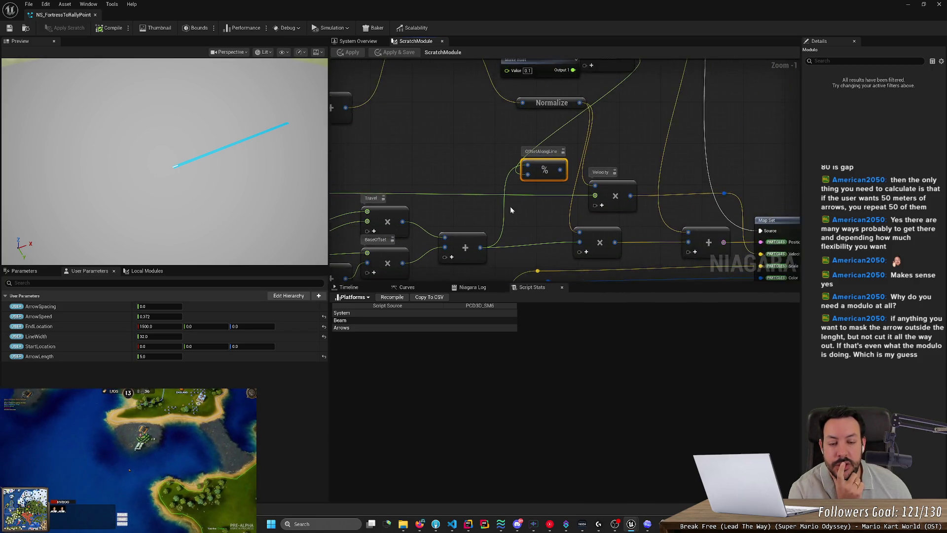
pyautogui.scroll(1, 540, 160)
pyautogui.moveTo(539, 160)
pyautogui.mouseDown()
pyautogui.moveTo(513, 241)
pyautogui.moveTo(486, 135)
pyautogui.moveTo(558, 75)
pyautogui.mouseUp()
# Step: Move the modulo node clear of Velocity, feed its result into the multiply node, then apply and save
pyautogui.scroll(-1, 502, 251)
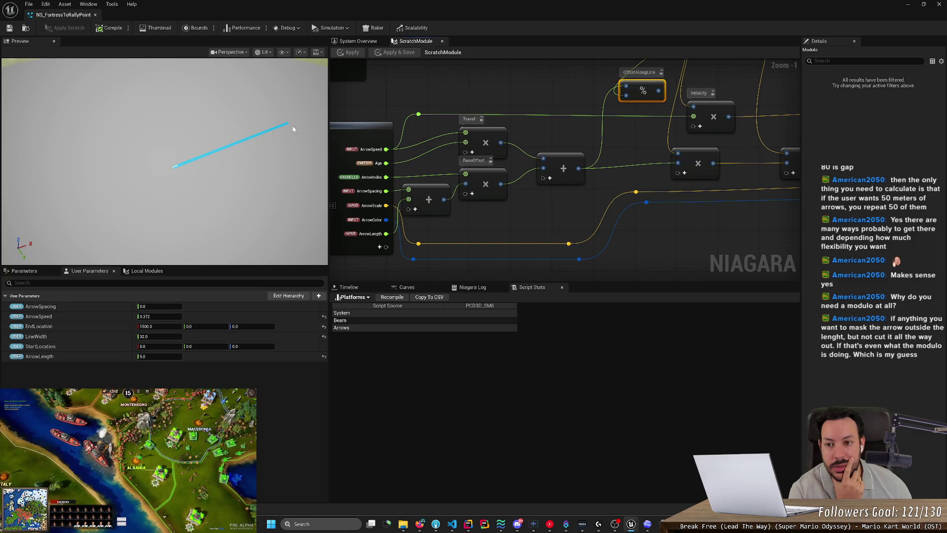
pyautogui.moveTo(624, 110); pyautogui.dragTo(495, 161)
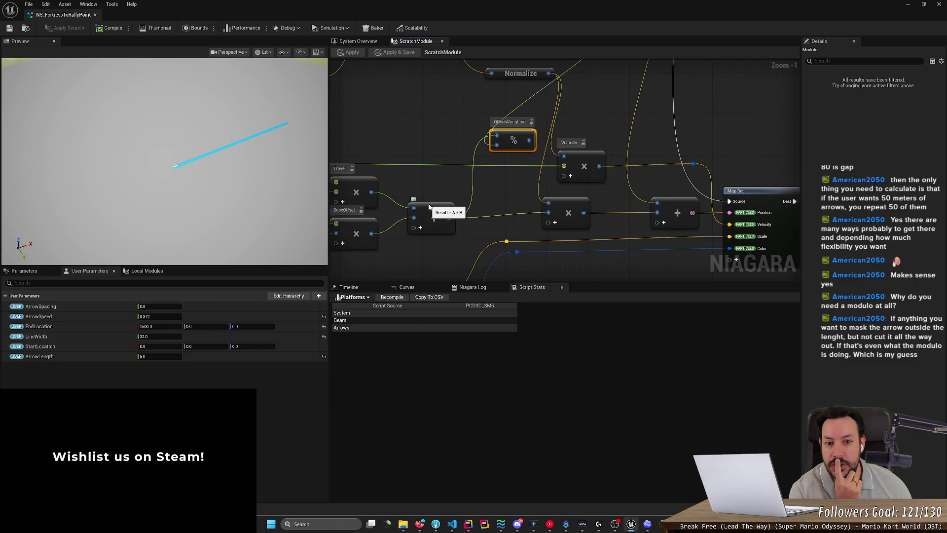
pyautogui.scroll(-1, 478, 195)
pyautogui.moveTo(443, 149)
pyautogui.mouseDown()
pyautogui.moveTo(442, 165)
pyautogui.moveTo(558, 249)
pyautogui.moveTo(602, 252)
pyautogui.moveTo(458, 201)
pyautogui.moveTo(439, 151)
pyautogui.mouseUp()
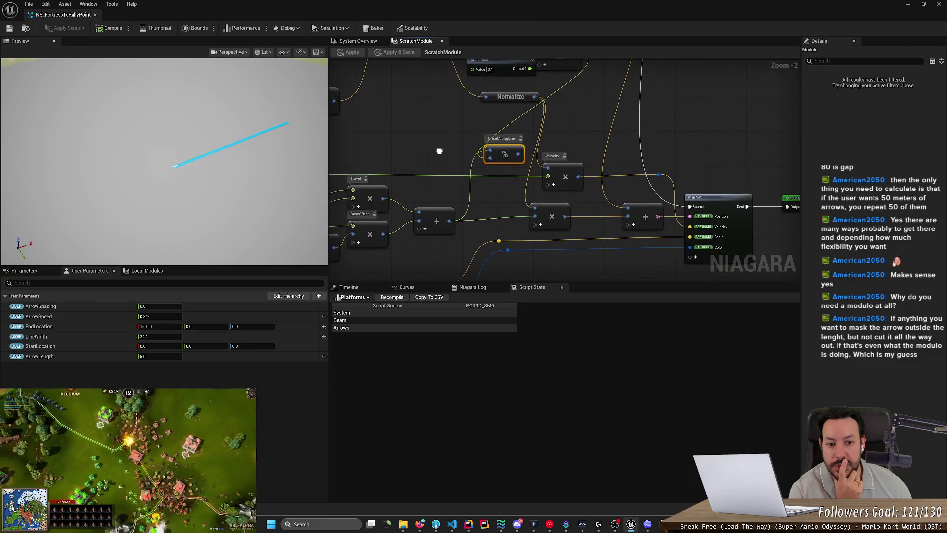
pyautogui.moveTo(512, 153)
pyautogui.mouseDown()
pyautogui.moveTo(500, 201)
pyautogui.moveTo(429, 155)
pyautogui.moveTo(493, 212)
pyautogui.moveTo(466, 162)
pyautogui.mouseUp()
pyautogui.moveTo(542, 218)
pyautogui.mouseDown()
pyautogui.moveTo(641, 237)
pyautogui.moveTo(602, 237)
pyautogui.moveTo(572, 223)
pyautogui.mouseUp()
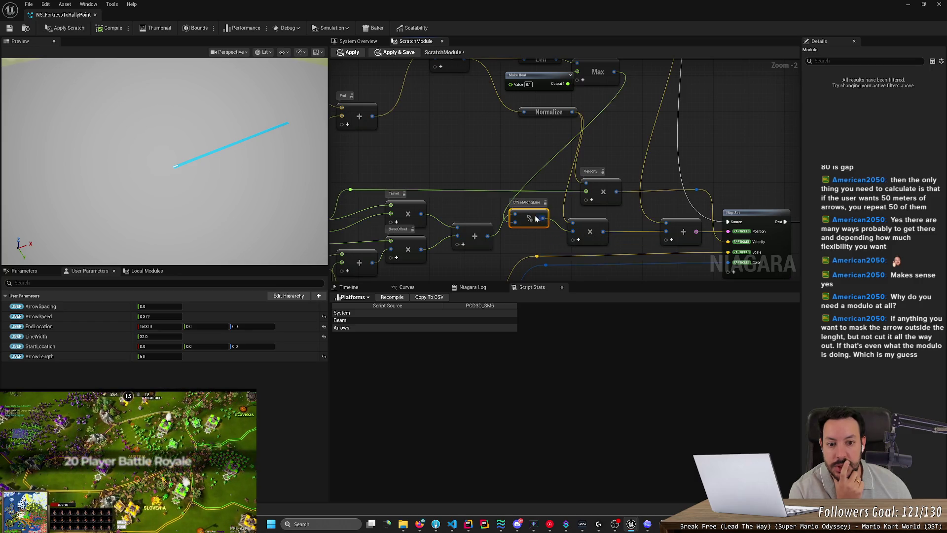
pyautogui.click(64, 28)
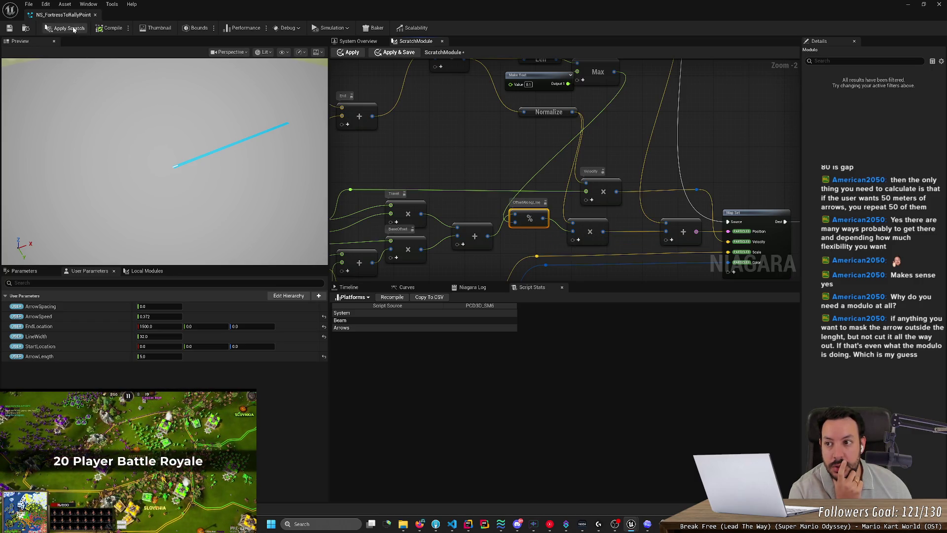
pyautogui.click(11, 28)
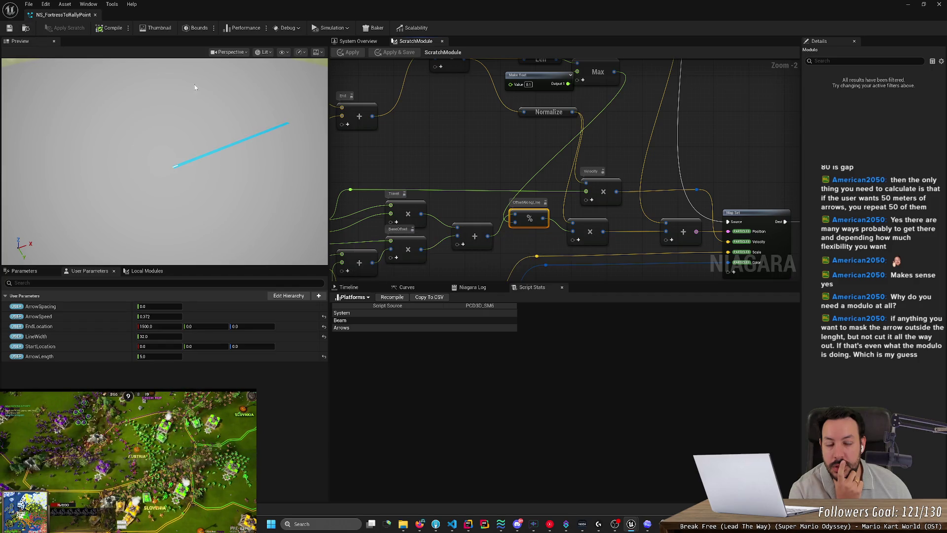
pyautogui.moveTo(148, 306); pyautogui.dragTo(170, 306)
pyautogui.click(150, 306)
pyautogui.write('5')
pyautogui.press('BackSpace')
pyautogui.write('20')
pyautogui.press('Return')
pyautogui.write('500')
pyautogui.press('Return')
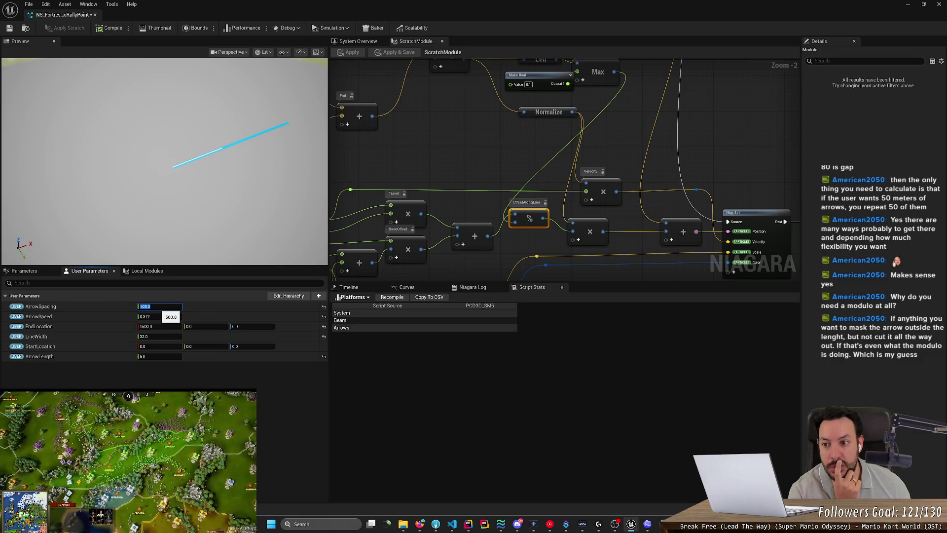
pyautogui.write('1500')
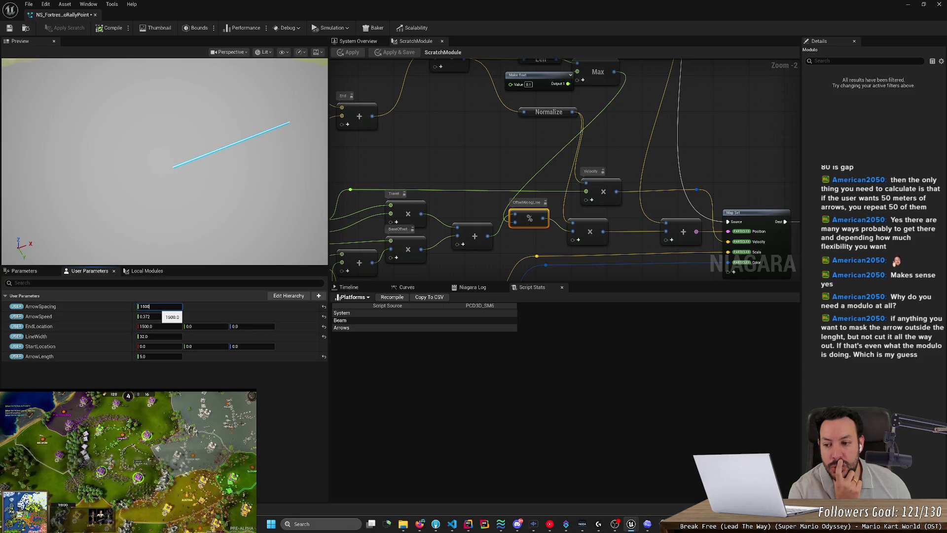
pyautogui.press('BackSpace')
pyautogui.press('BackSpace')
pyautogui.press('BackSpace')
pyautogui.write('0')
pyautogui.press('Return')
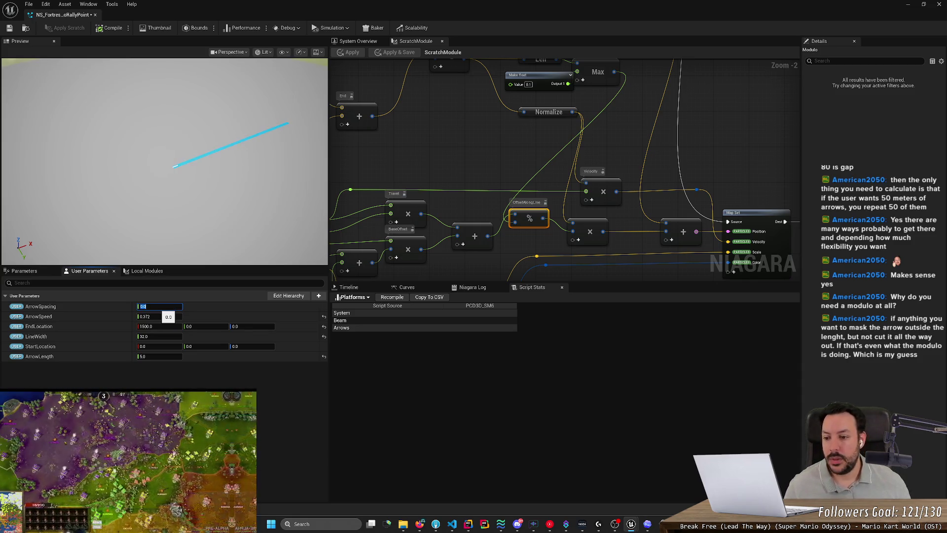
pyautogui.click(11, 28)
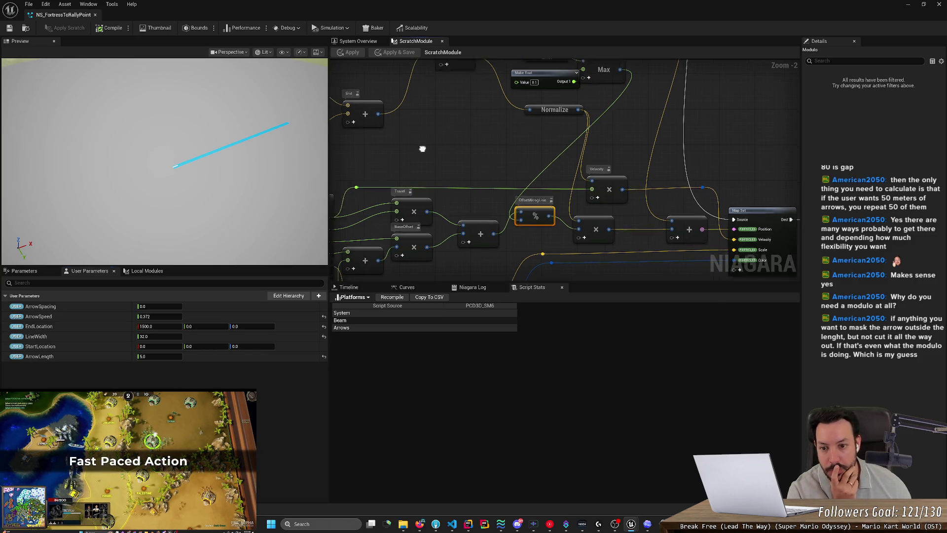
pyautogui.moveTo(419, 150); pyautogui.dragTo(525, 133)
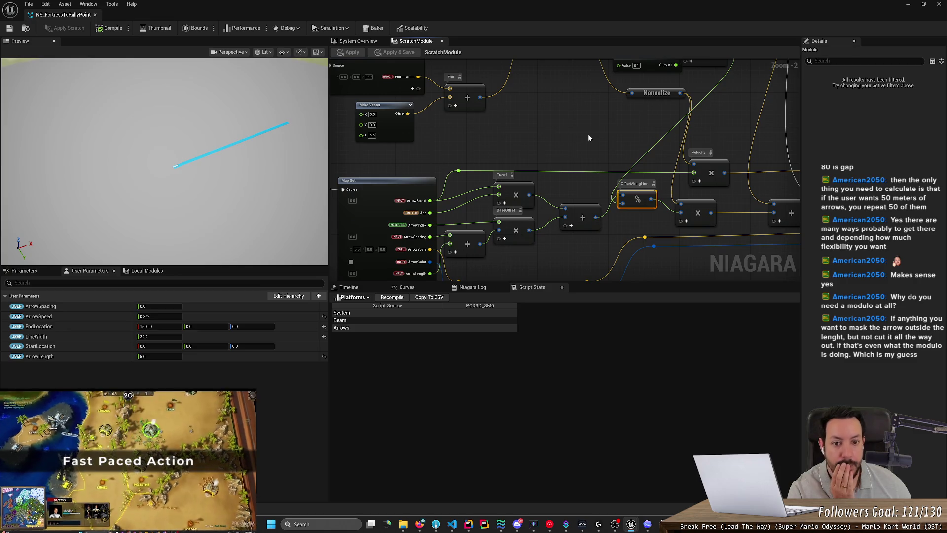
pyautogui.moveTo(590, 136); pyautogui.dragTo(507, 140)
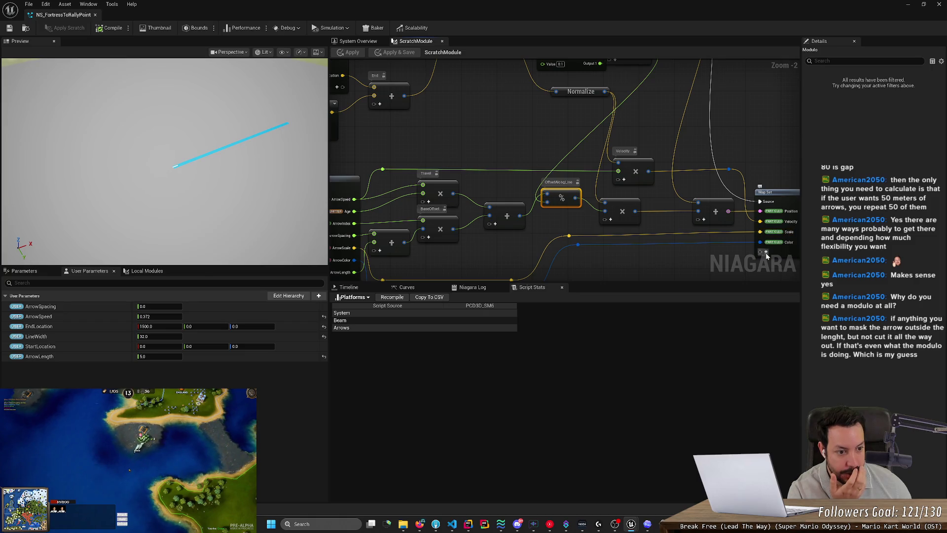
pyautogui.moveTo(694, 262)
pyautogui.mouseDown()
pyautogui.moveTo(766, 221)
pyautogui.moveTo(600, 208)
pyautogui.mouseUp()
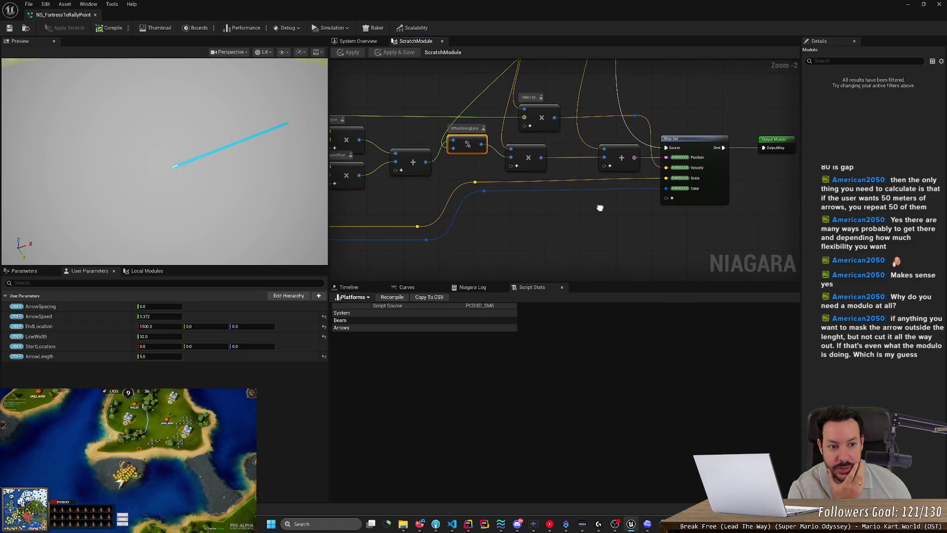
pyautogui.scroll(2, 579, 158)
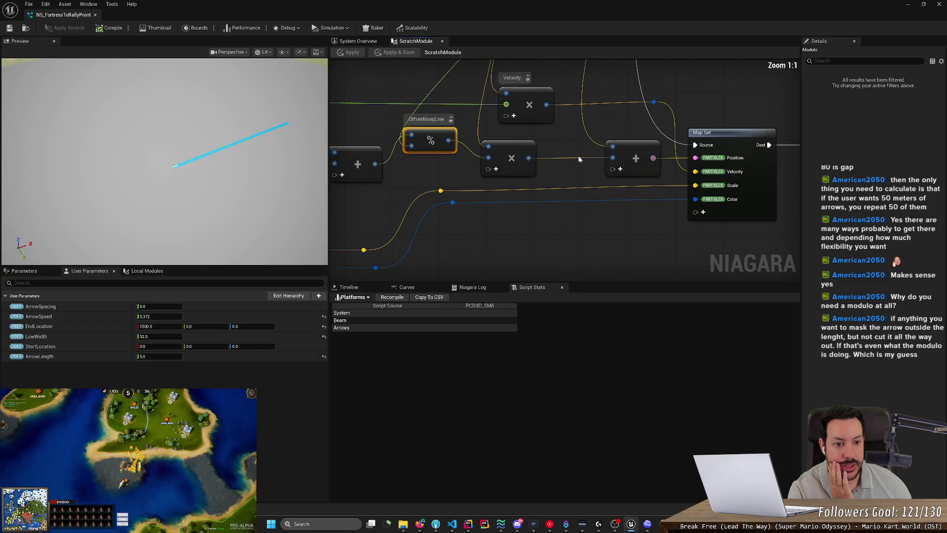
pyautogui.scroll(-3, 575, 173)
pyautogui.moveTo(572, 191)
pyautogui.mouseDown()
pyautogui.moveTo(571, 239)
pyautogui.moveTo(656, 266)
pyautogui.moveTo(634, 212)
pyautogui.moveTo(643, 248)
pyautogui.moveTo(601, 222)
pyautogui.mouseUp()
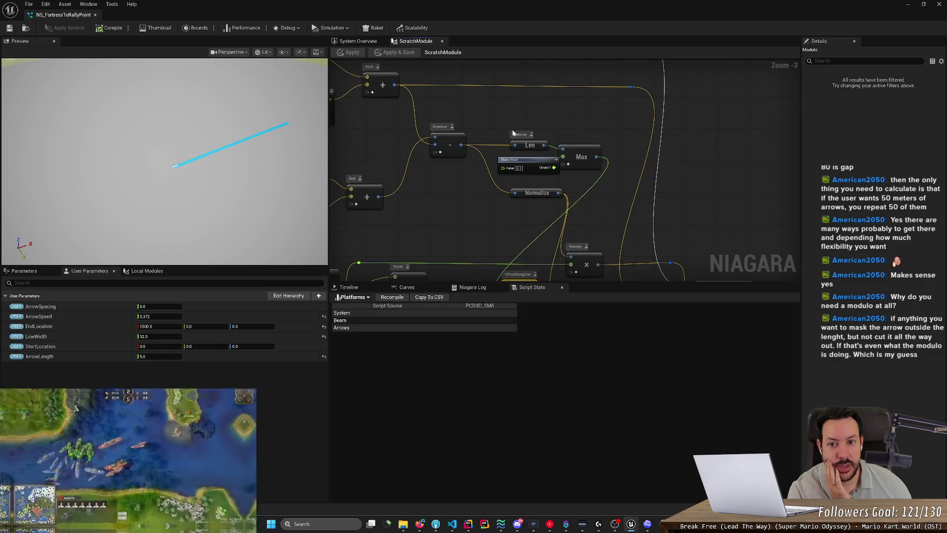
pyautogui.scroll(3, 602, 214)
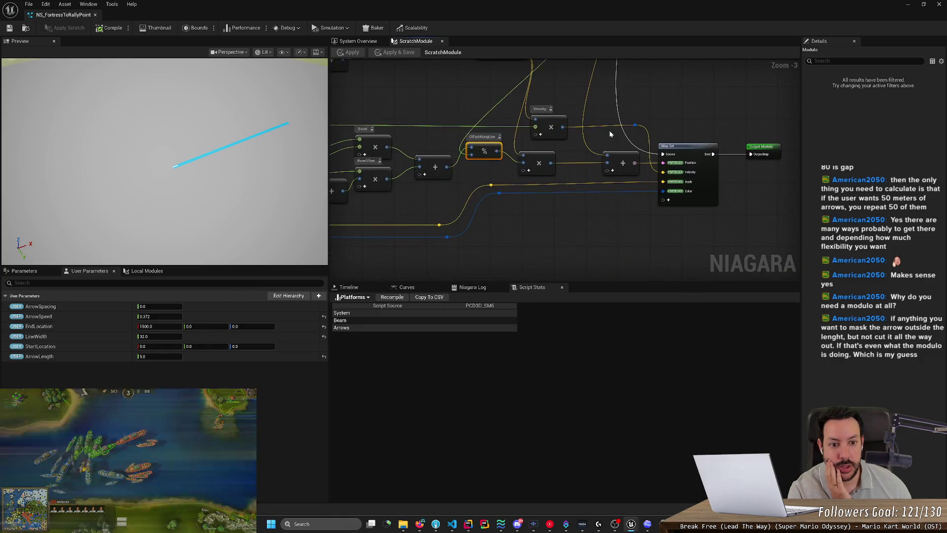
pyautogui.scroll(-2, 621, 158)
pyautogui.scroll(2, 475, 166)
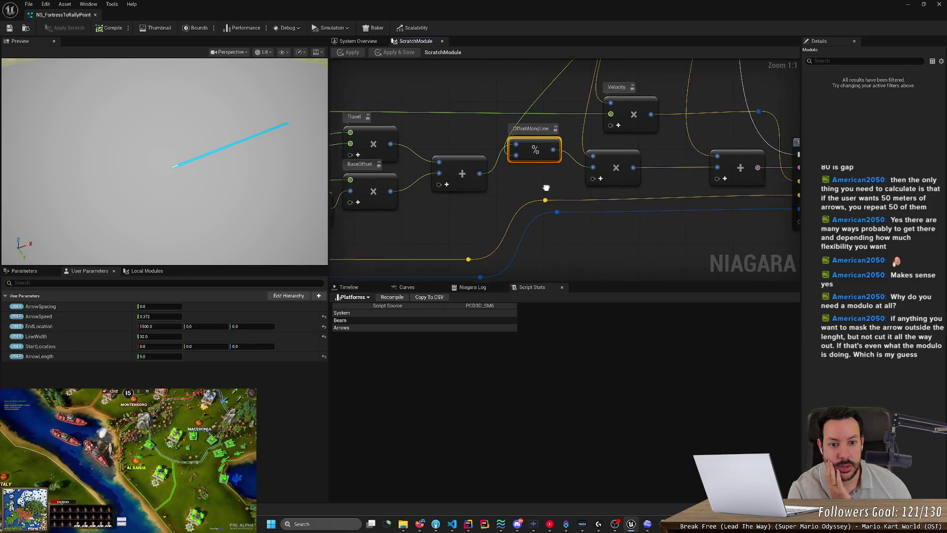
pyautogui.scroll(-2, 509, 227)
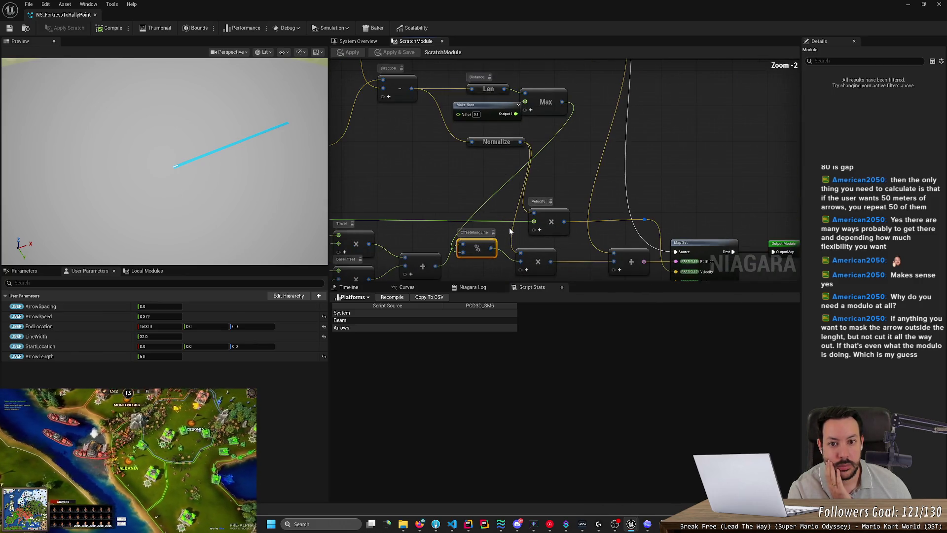
pyautogui.moveTo(511, 226)
pyautogui.mouseDown()
pyautogui.moveTo(472, 162)
pyautogui.moveTo(562, 204)
pyautogui.mouseUp()
pyautogui.scroll(-2, 563, 204)
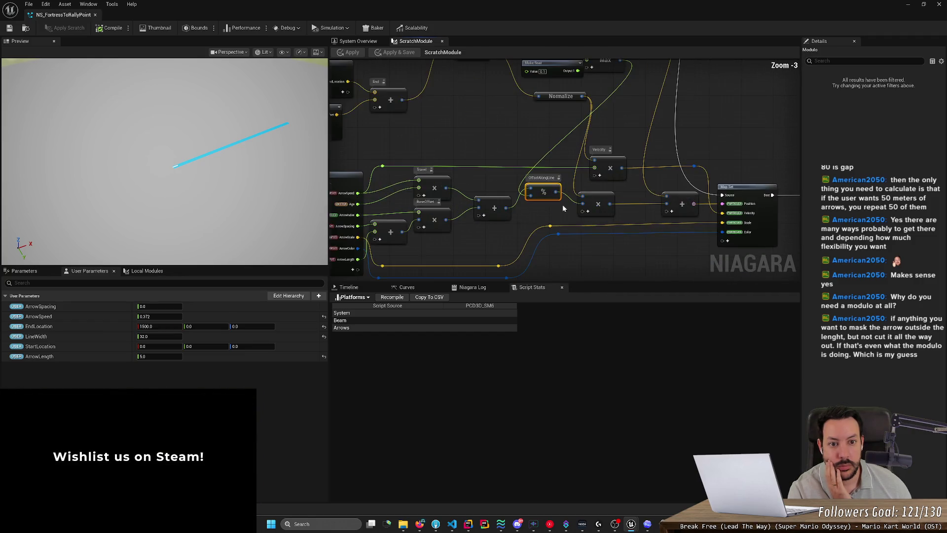
pyautogui.scroll(-1, 562, 204)
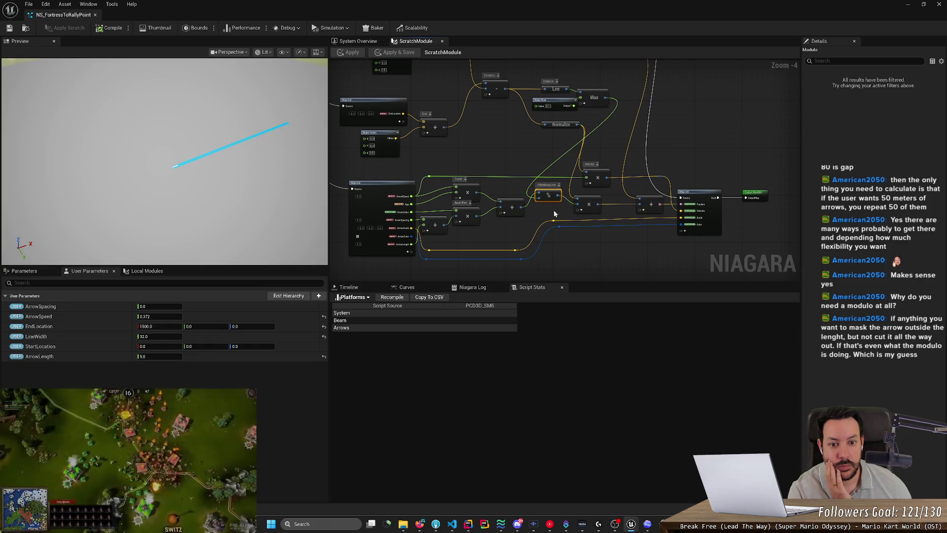
pyautogui.scroll(1, 555, 213)
pyautogui.moveTo(555, 213)
pyautogui.mouseDown()
pyautogui.moveTo(508, 250)
pyautogui.moveTo(523, 231)
pyautogui.moveTo(643, 243)
pyautogui.moveTo(620, 239)
pyautogui.mouseUp()
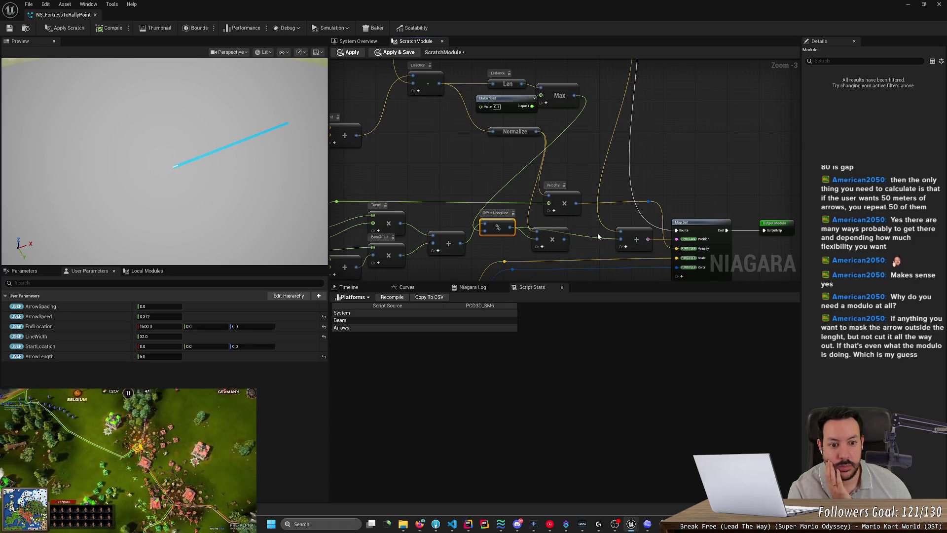
# Step: Apply the scratch module changes, save the system, and pan across the graph's nodes
pyautogui.click(68, 29)
pyautogui.click(9, 30)
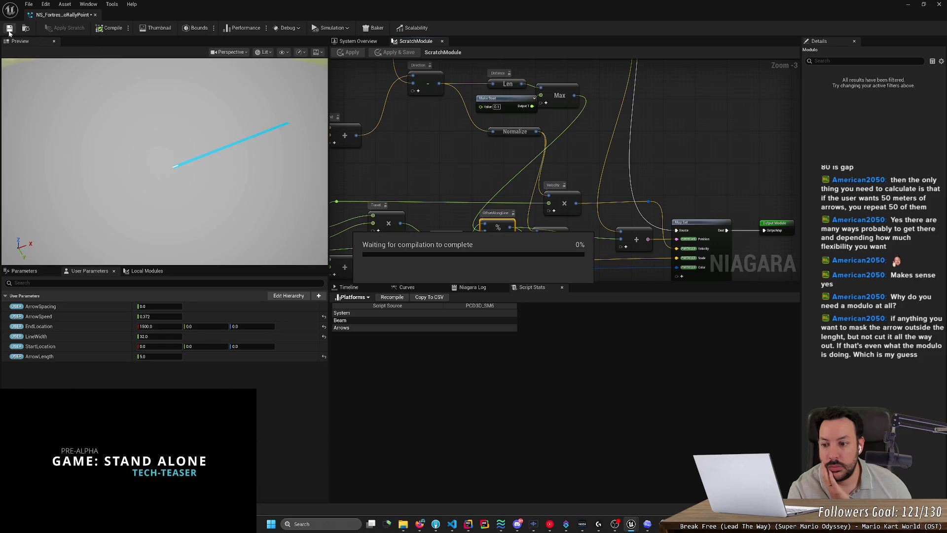
pyautogui.moveTo(444, 192); pyautogui.dragTo(579, 173)
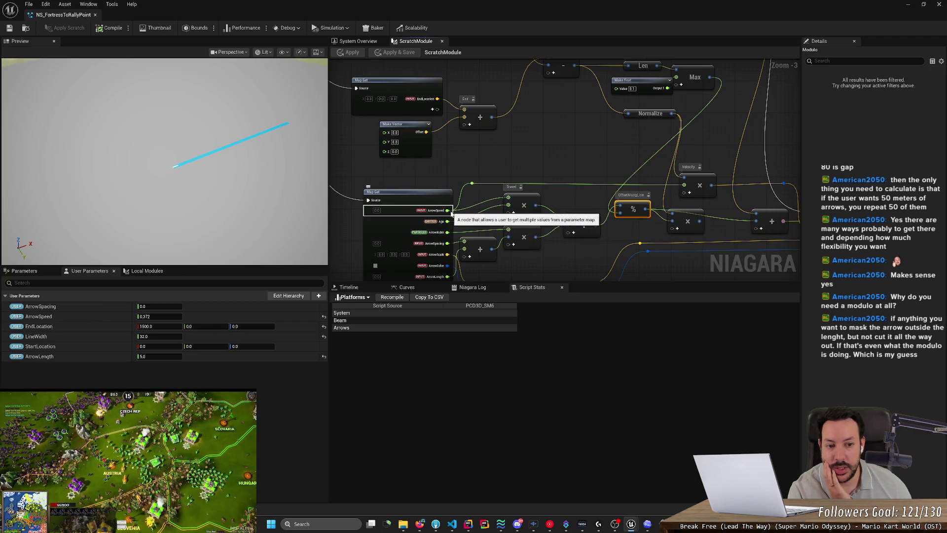
pyautogui.moveTo(706, 202); pyautogui.dragTo(521, 202)
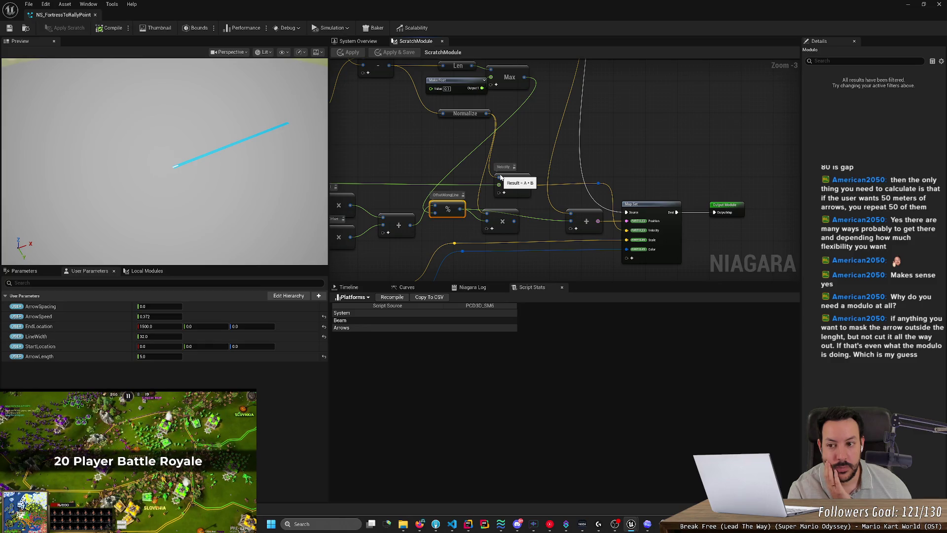
pyautogui.moveTo(406, 165); pyautogui.dragTo(514, 172)
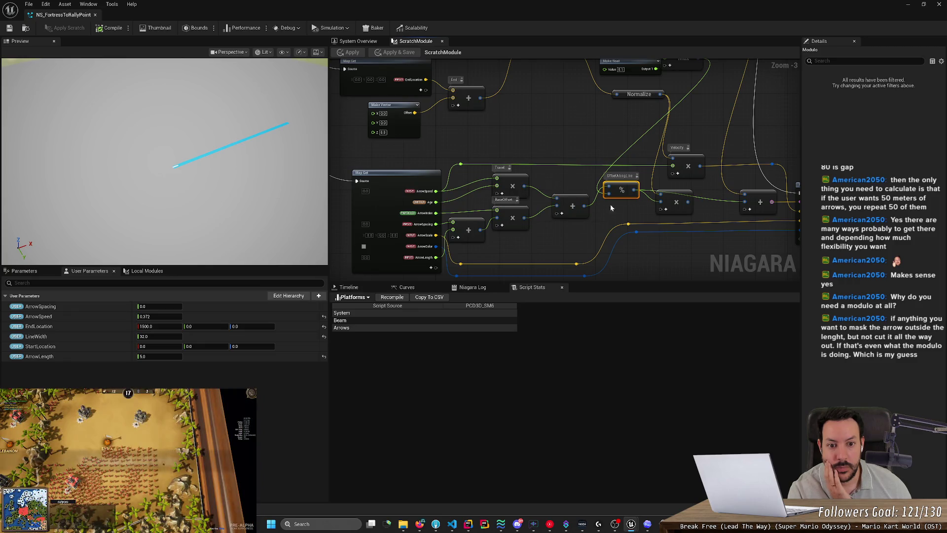
pyautogui.moveTo(643, 209); pyautogui.dragTo(476, 206)
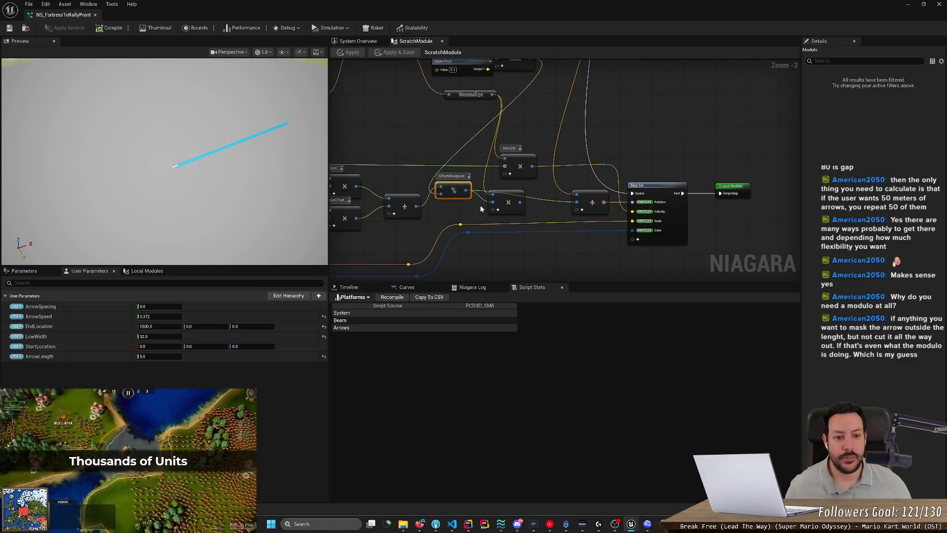
# Step: Try ArrowSpacing at 1500.0 and 150.0, apply and save, then undo the spacing edit
pyautogui.hotkey('ctrl', 'z')
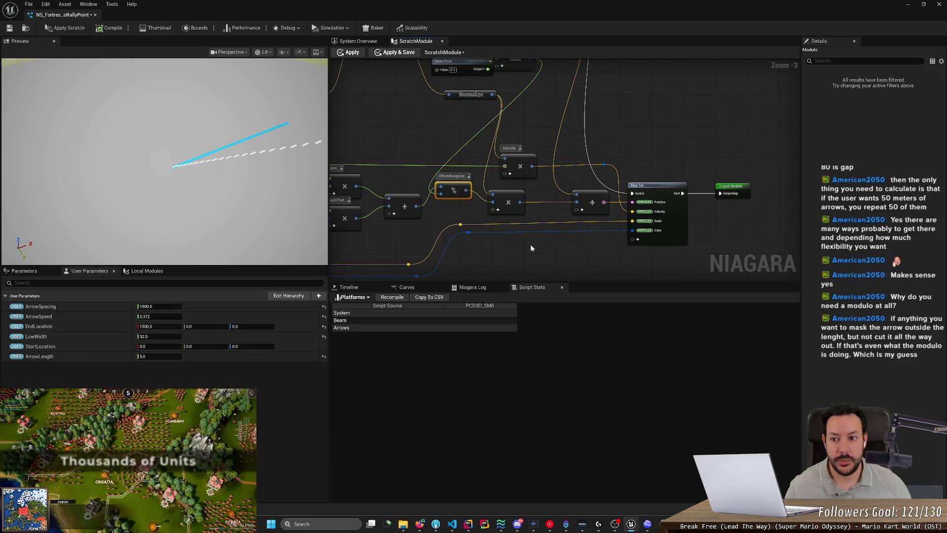
pyautogui.moveTo(163, 163); pyautogui.dragTo(207, 148)
pyautogui.hotkey('ctrl', 'z')
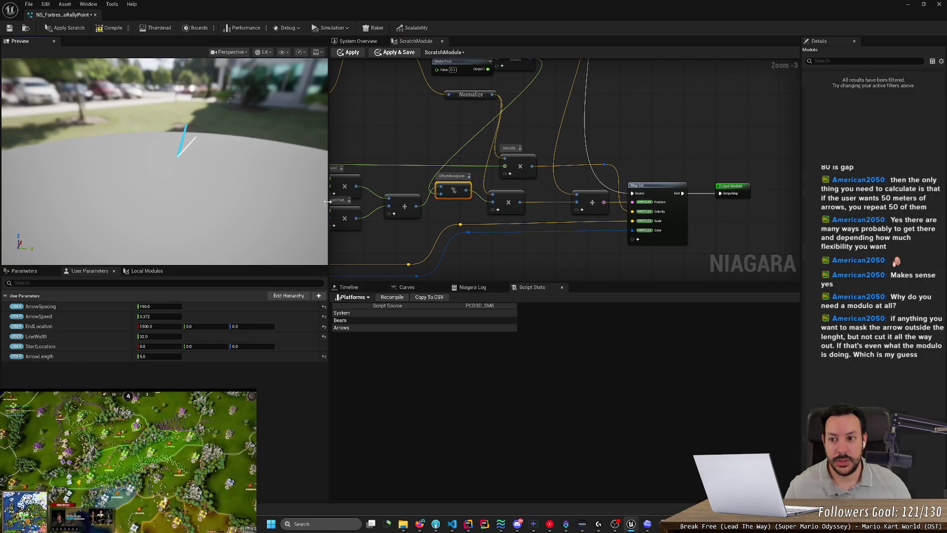
pyautogui.click(500, 254)
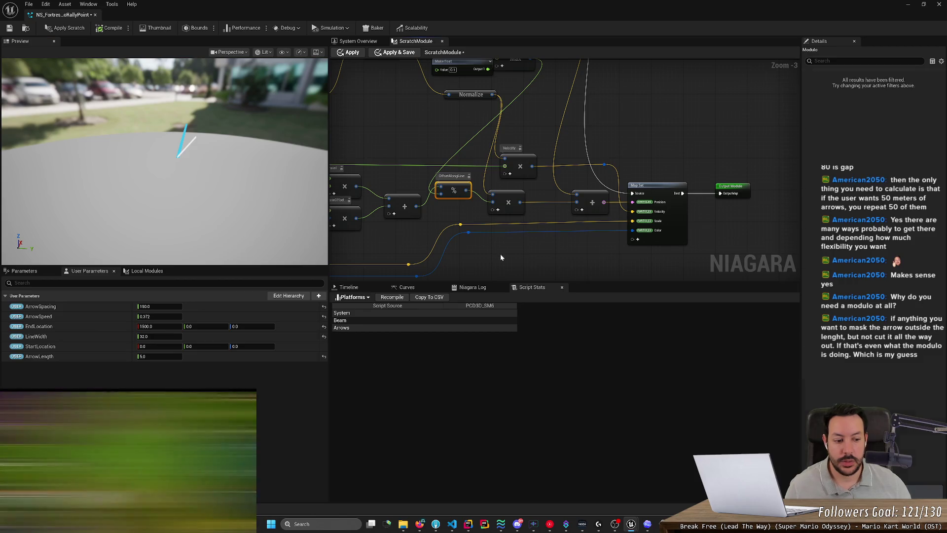
pyautogui.click(72, 29)
pyautogui.click(10, 28)
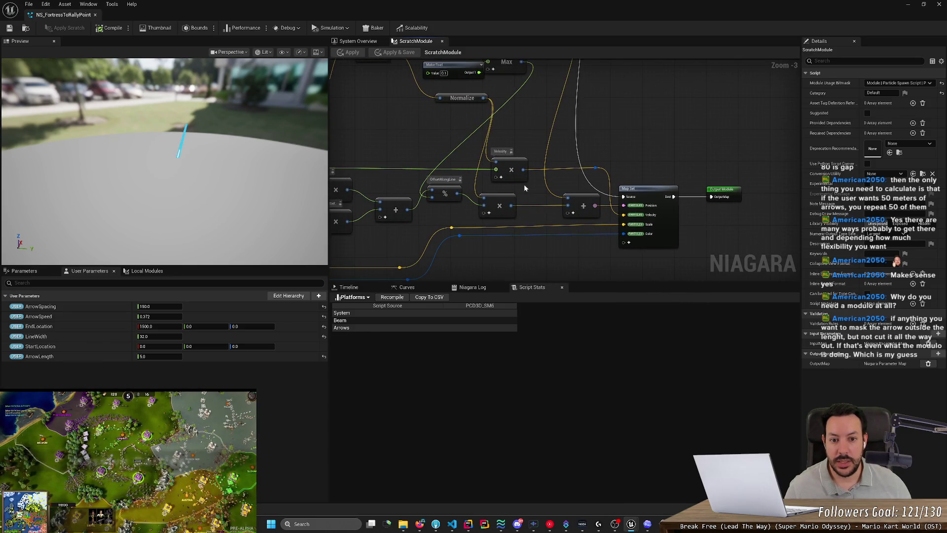
pyautogui.hotkey('ctrl', 'z')
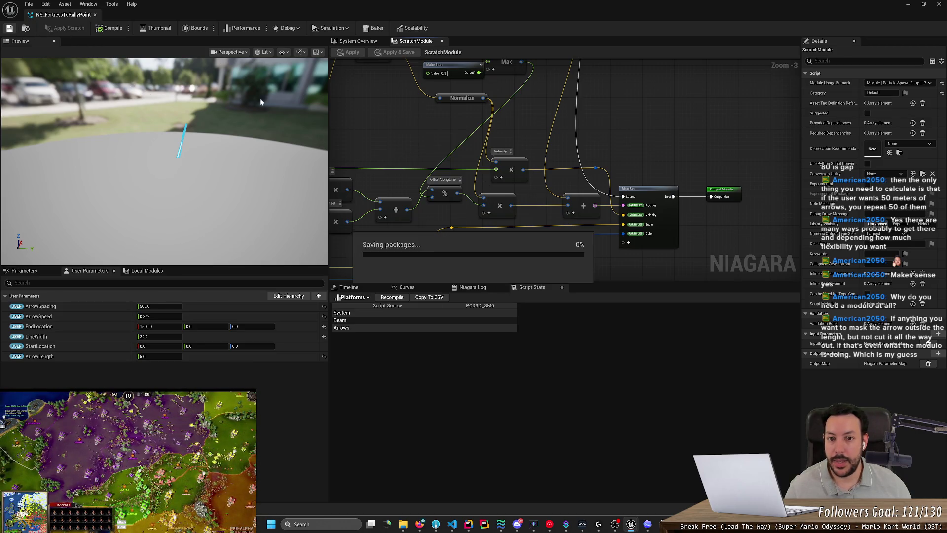
pyautogui.moveTo(415, 136); pyautogui.dragTo(471, 139)
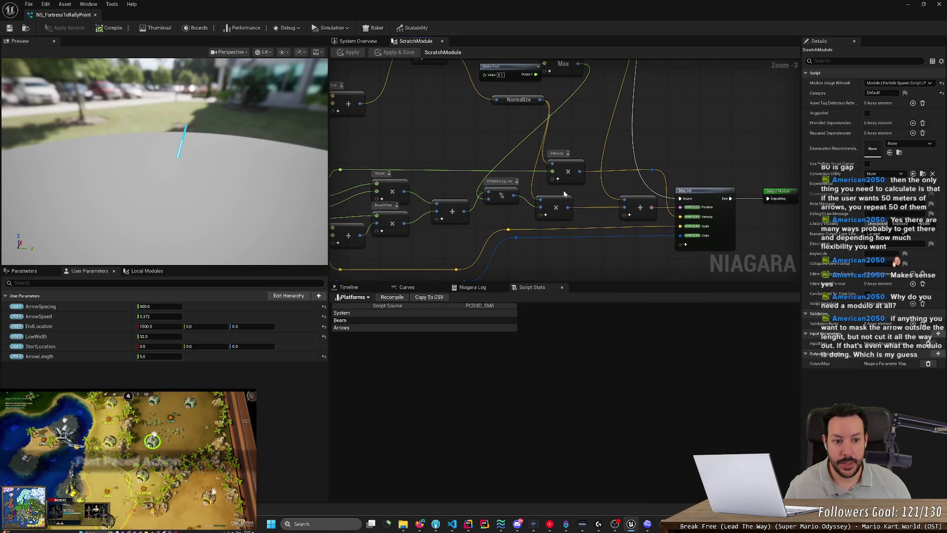
# Step: Connect the subtract node's result to the Velocity multiply node, then apply and compile-save
pyautogui.moveTo(478, 153)
pyautogui.mouseDown()
pyautogui.moveTo(477, 214)
pyautogui.moveTo(455, 147)
pyautogui.mouseUp()
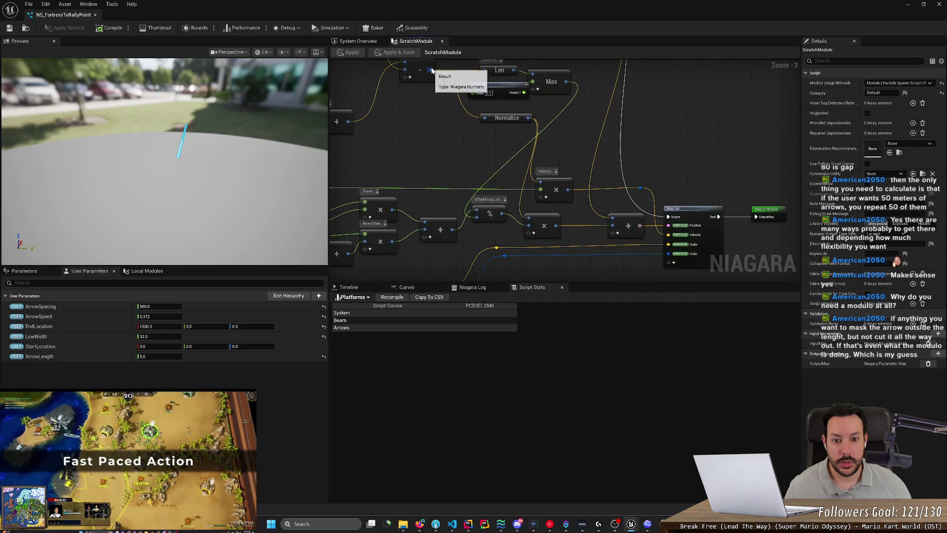
pyautogui.moveTo(432, 69); pyautogui.dragTo(432, 92)
pyautogui.rightClick(432, 92)
pyautogui.press('Escape')
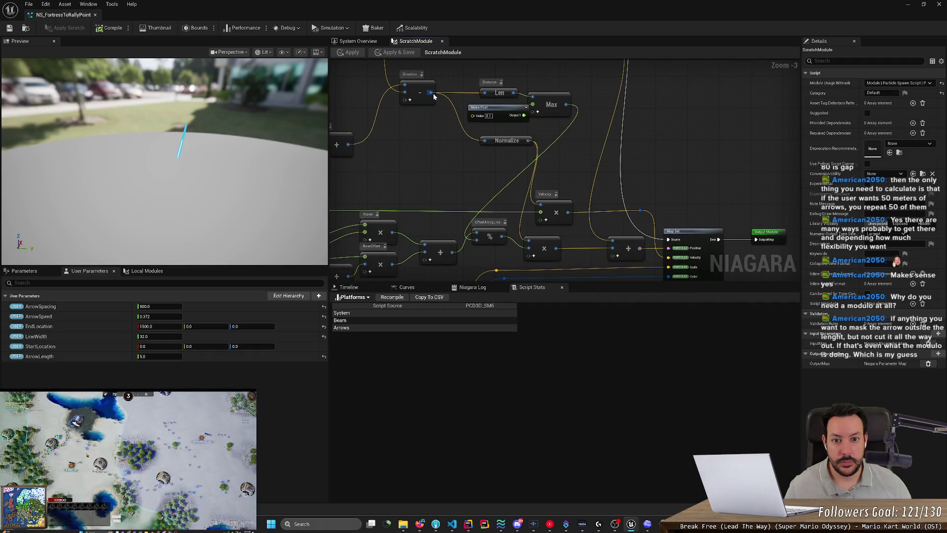
pyautogui.moveTo(433, 94)
pyautogui.mouseDown()
pyautogui.moveTo(545, 211)
pyautogui.moveTo(513, 196)
pyautogui.moveTo(521, 229)
pyautogui.moveTo(542, 205)
pyautogui.mouseUp()
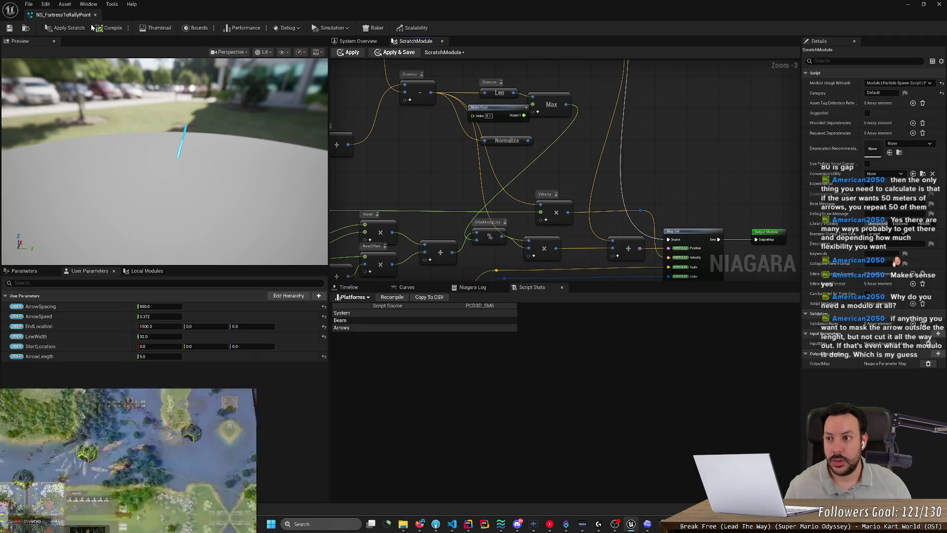
pyautogui.click(64, 28)
pyautogui.click(9, 27)
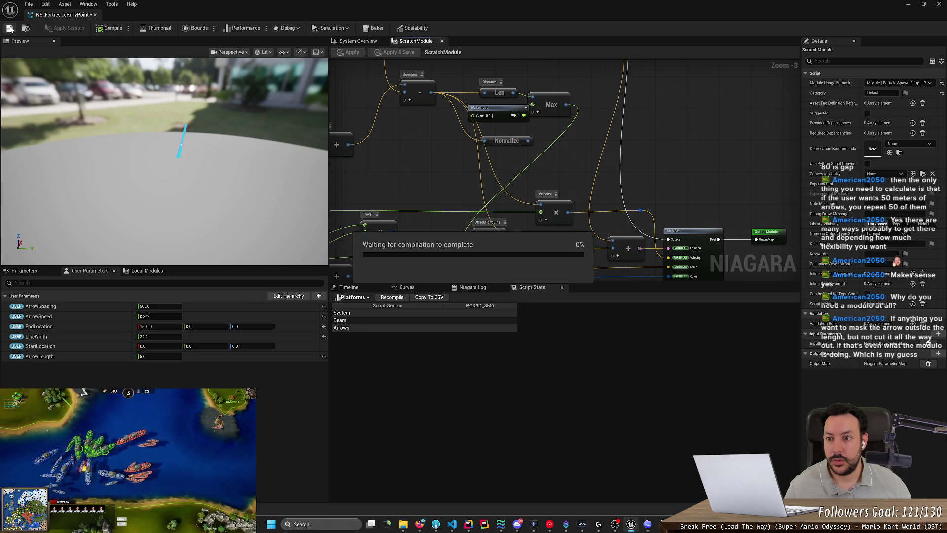
pyautogui.click(152, 306)
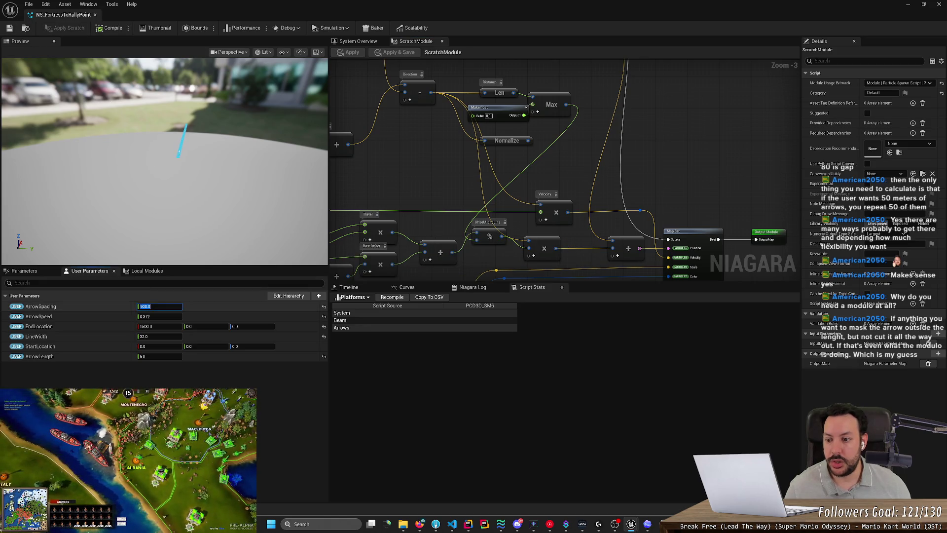
# Step: Set ArrowSpacing 0.0, EndLocation X 500.0 and ArrowSpeed 0.1, then tilt the preview onto the beam
pyautogui.write('0')
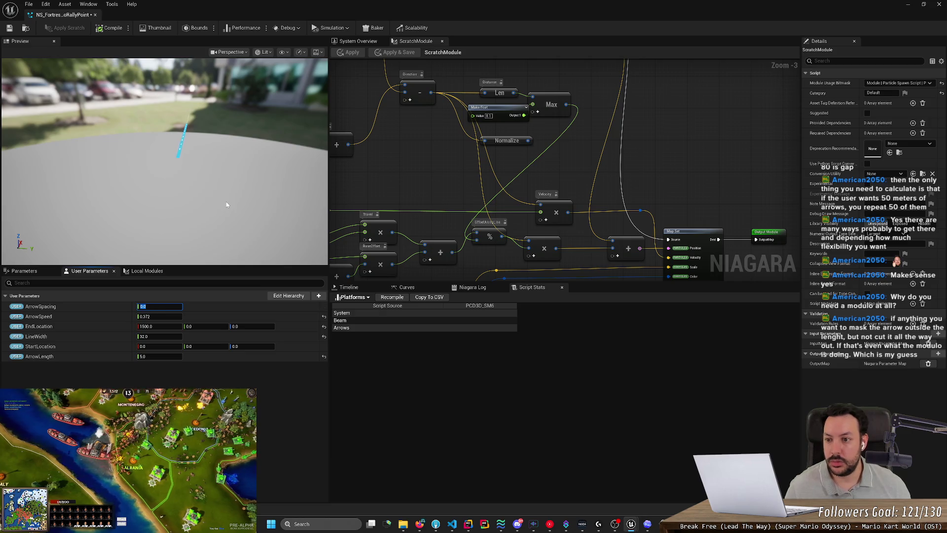
pyautogui.press('Return')
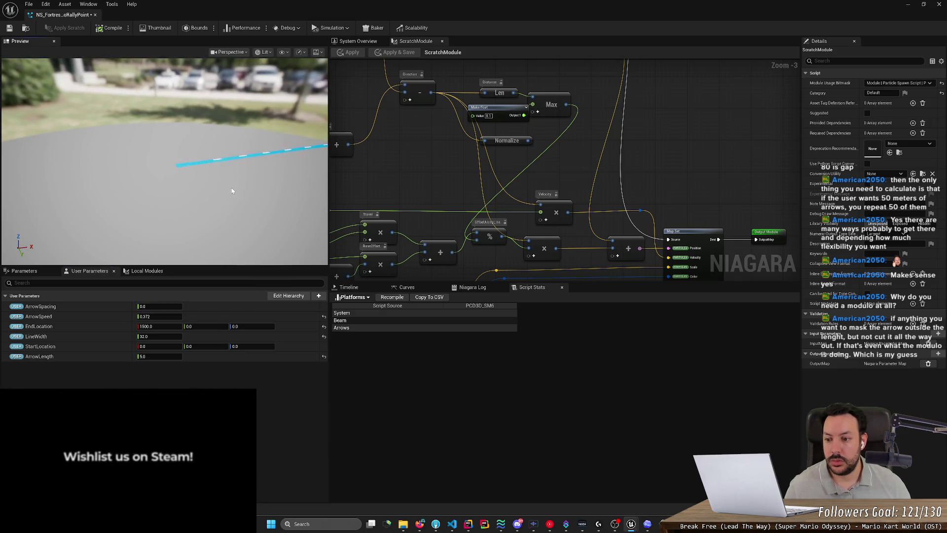
pyautogui.click(163, 324)
pyautogui.write('500')
pyautogui.press('Return')
pyautogui.click(163, 317)
pyautogui.write('0.1')
pyautogui.press('Return')
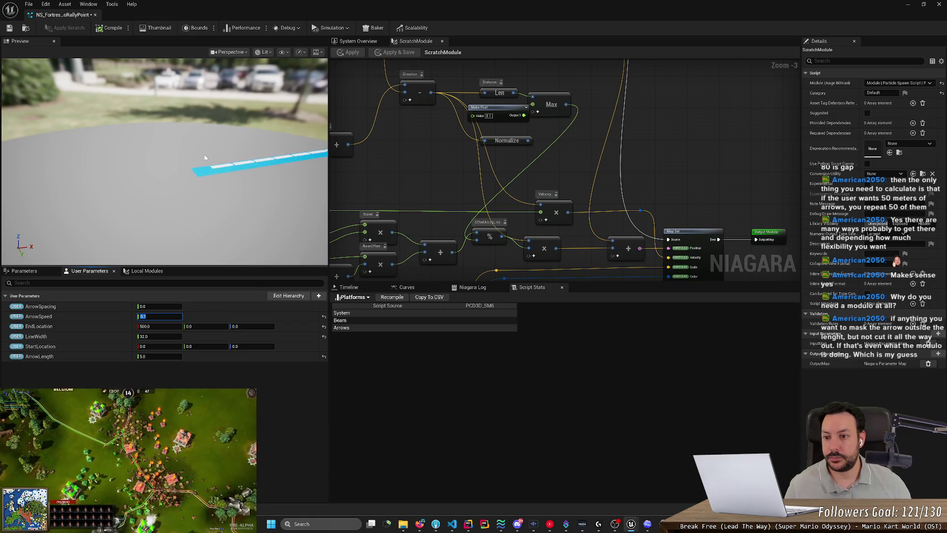
pyautogui.moveTo(222, 166)
pyautogui.mouseDown()
pyautogui.moveTo(222, 140)
pyautogui.moveTo(264, 156)
pyautogui.mouseUp()
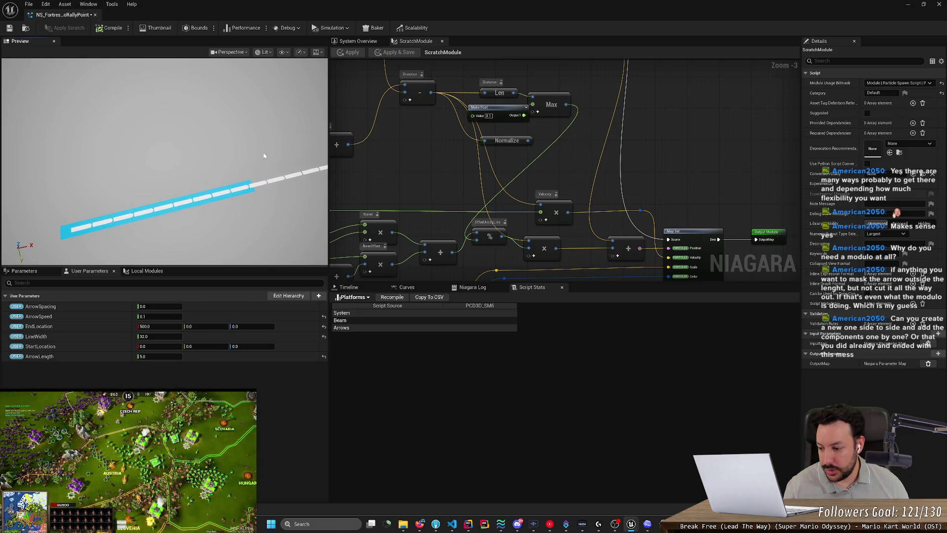
# Step: Zoom out to frame the whole scratch graph and save with Ctrl+S
pyautogui.scroll(-2, 440, 172)
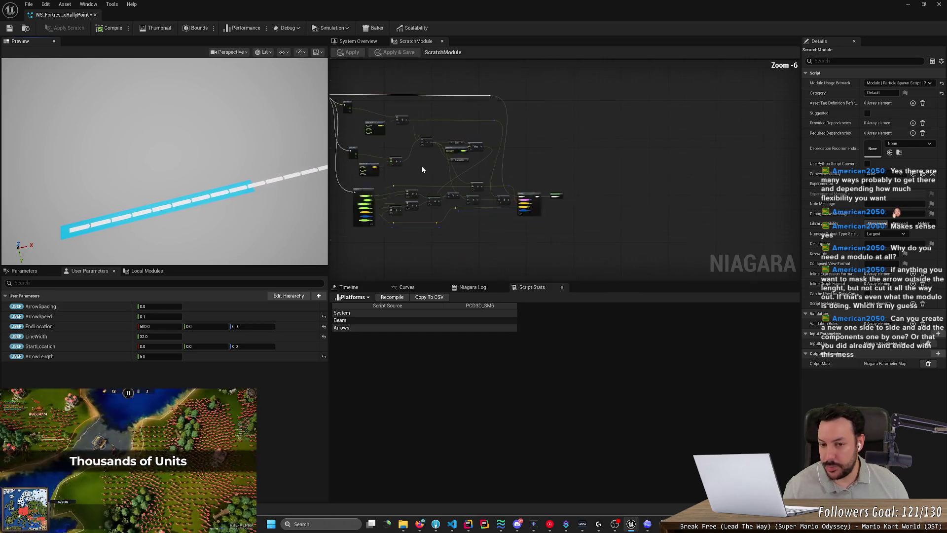
pyautogui.scroll(-1, 422, 169)
pyautogui.scroll(1, 423, 170)
pyautogui.moveTo(417, 179); pyautogui.dragTo(517, 200)
pyautogui.hotkey('ctrl', 's')
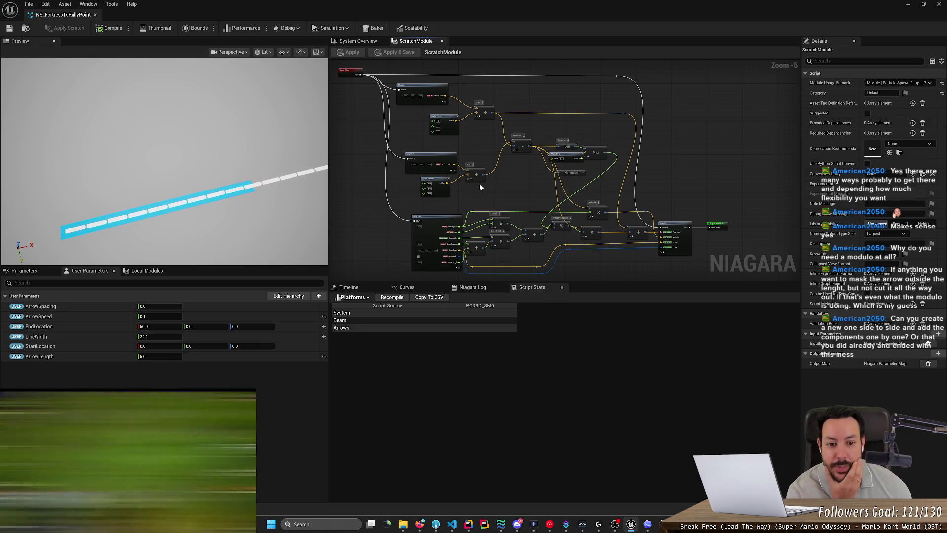
pyautogui.scroll(1, 481, 187)
pyautogui.scroll(-1, 480, 187)
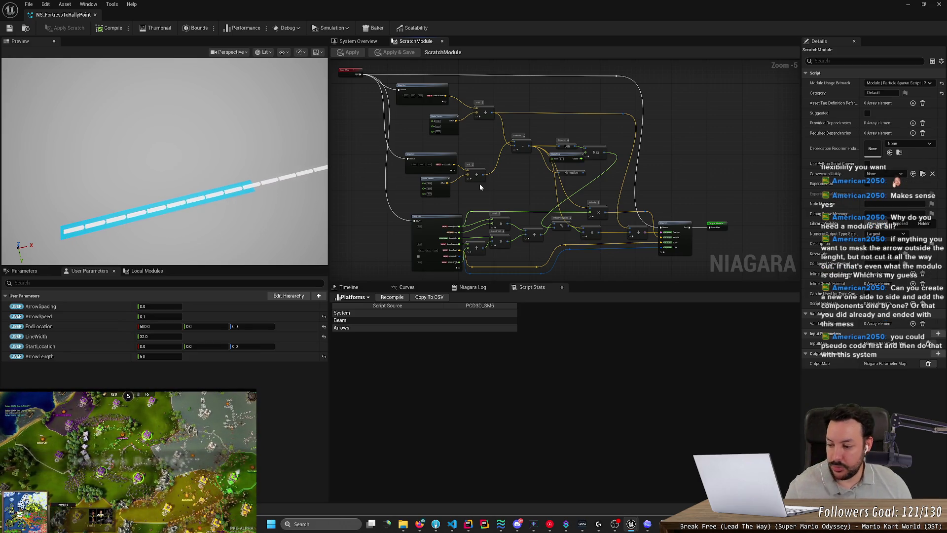
# Step: Glance at the documentation page, then bring the ChatGPT conversation to the front
pyautogui.hotkey('alt', 'Tab')
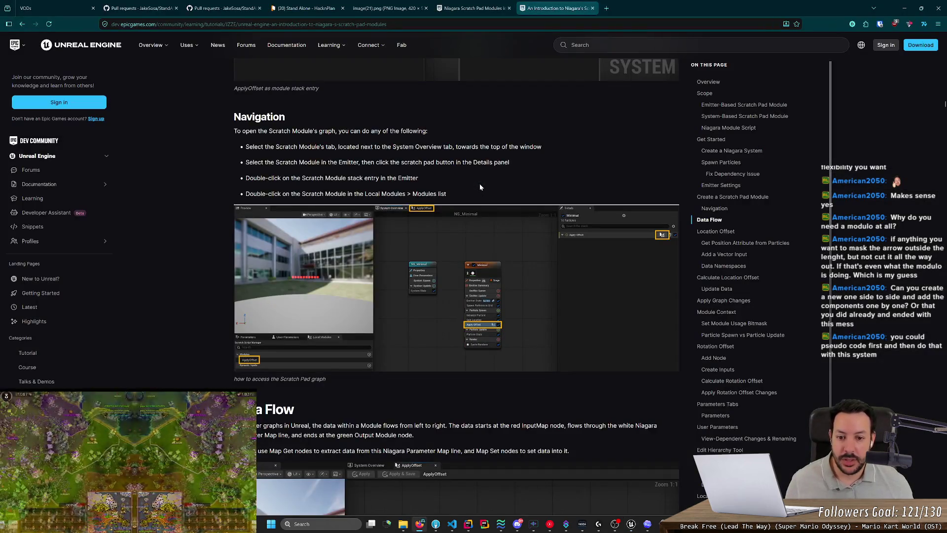
pyautogui.hotkey('alt', 'Tab')
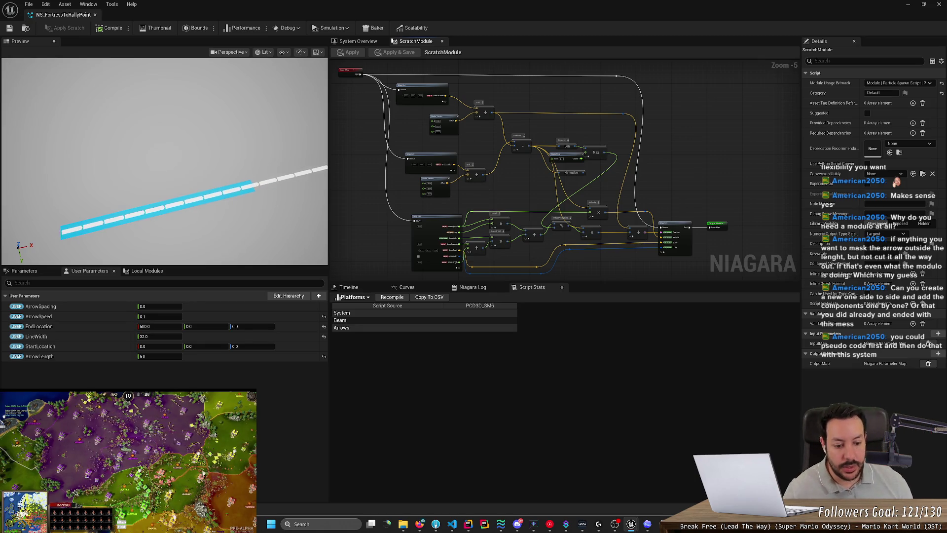
pyautogui.hotkey('alt', 'Tab')
# Step: Scroll ChatGPT to the Updated Scratch Pad logic and move its window top-left, off the scratch graph
pyautogui.scroll(-10, 571, 247)
pyautogui.scroll(-1, 570, 246)
pyautogui.scroll(3, 571, 247)
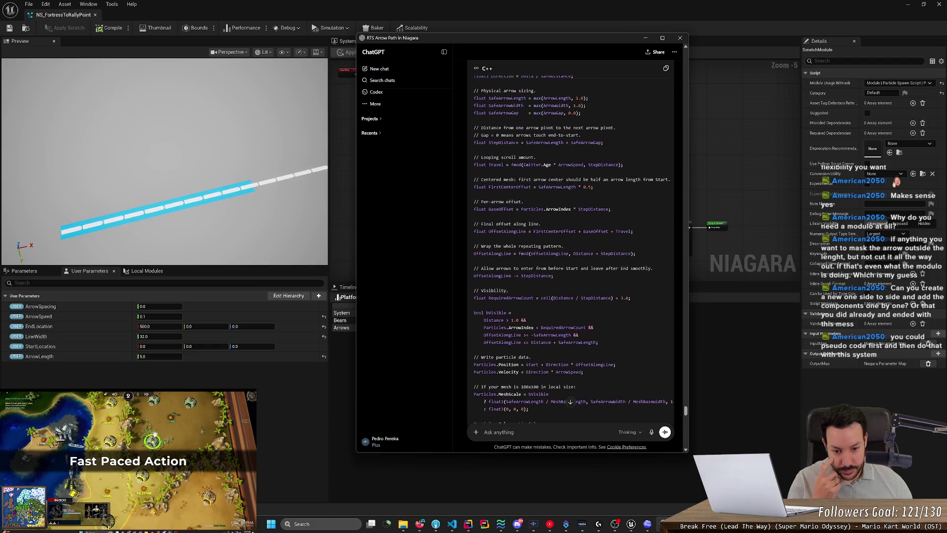
pyautogui.scroll(5, 571, 247)
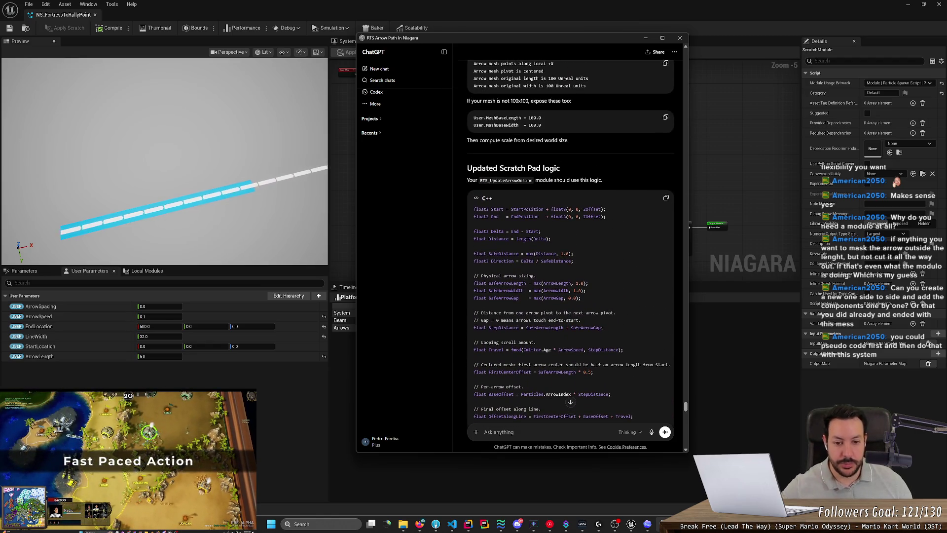
pyautogui.moveTo(524, 41)
pyautogui.mouseDown()
pyautogui.moveTo(167, 32)
pyautogui.moveTo(181, 33)
pyautogui.moveTo(187, 14)
pyautogui.mouseUp()
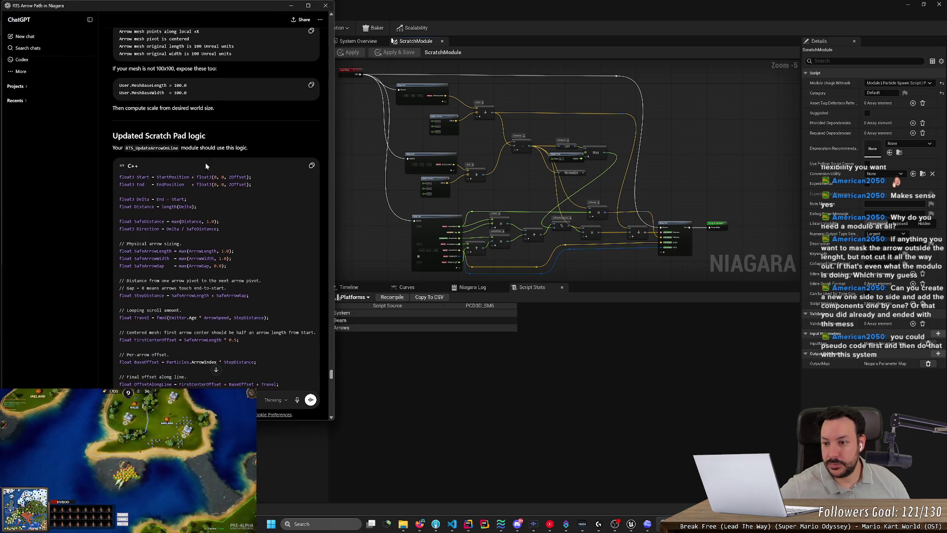
pyautogui.scroll(-2, 216, 207)
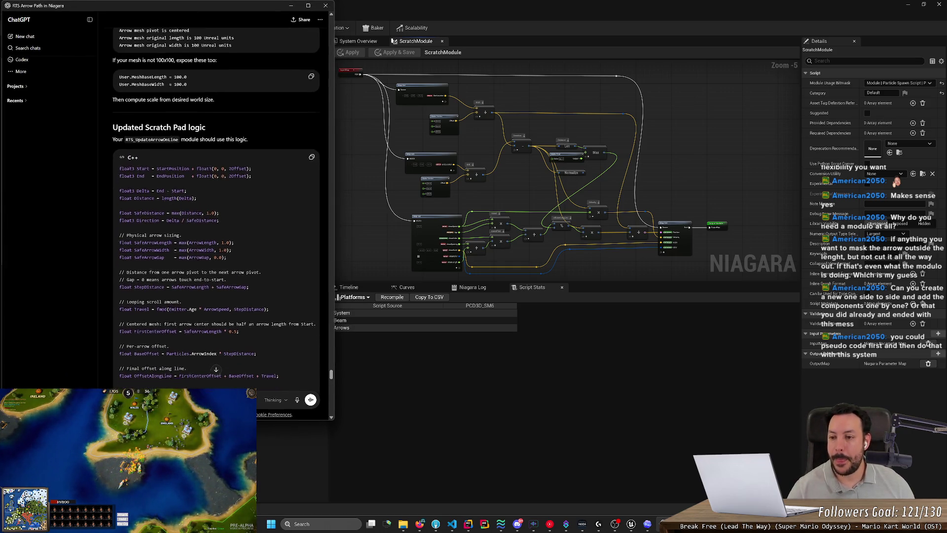
pyautogui.scroll(2, 365, 173)
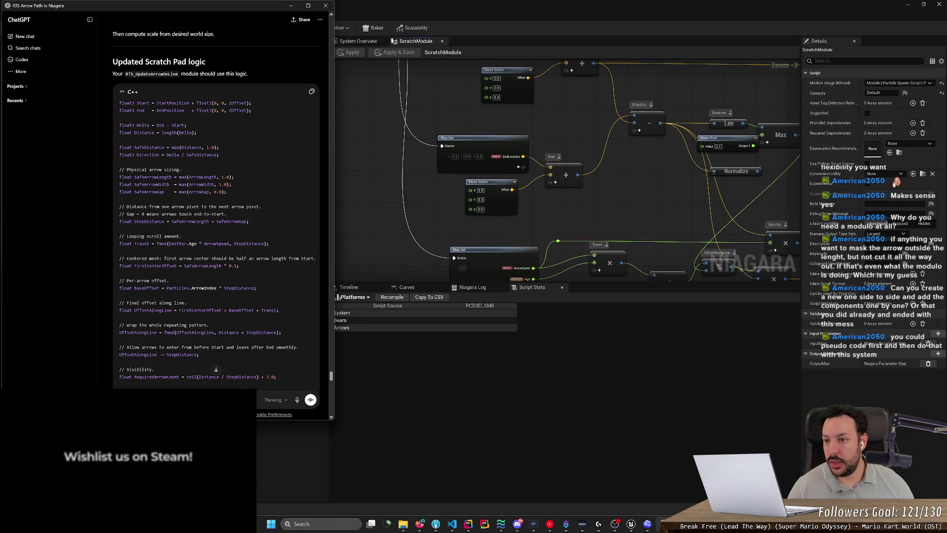
# Step: Frame the start, end and Direction subtract nodes in the scratch graph and compare with the code
pyautogui.click(387, 158)
pyautogui.click(564, 174)
pyautogui.moveTo(559, 112); pyautogui.dragTo(515, 160)
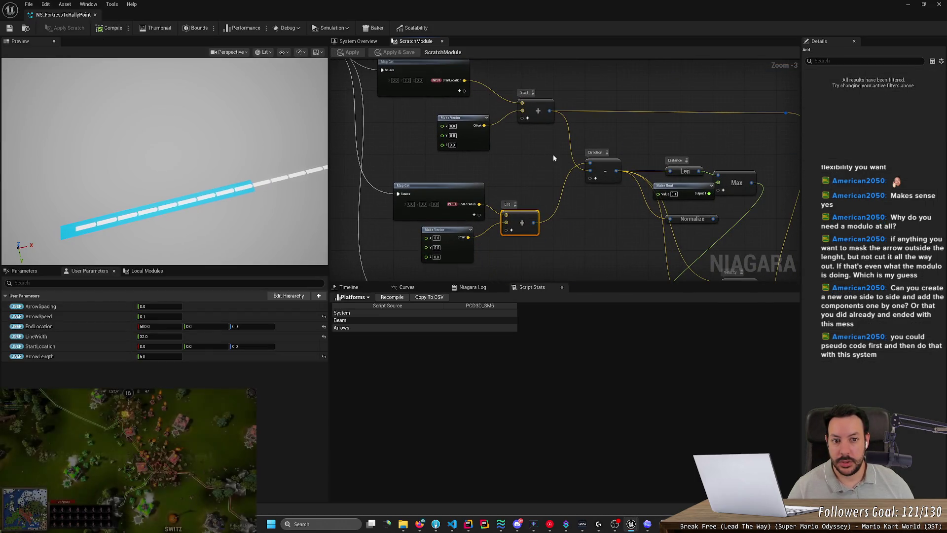
pyautogui.moveTo(603, 202); pyautogui.dragTo(590, 186)
pyautogui.click(595, 161)
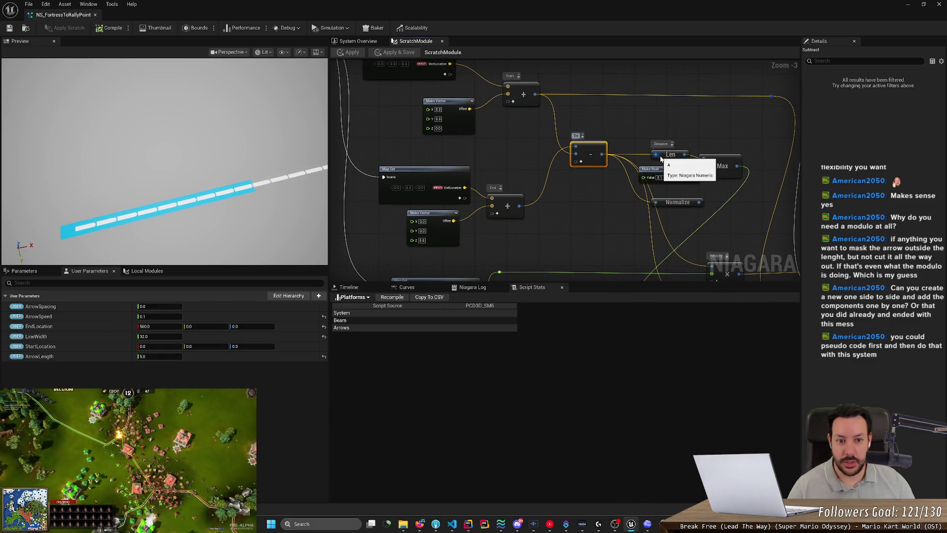
pyautogui.hotkey('alt', 'Tab')
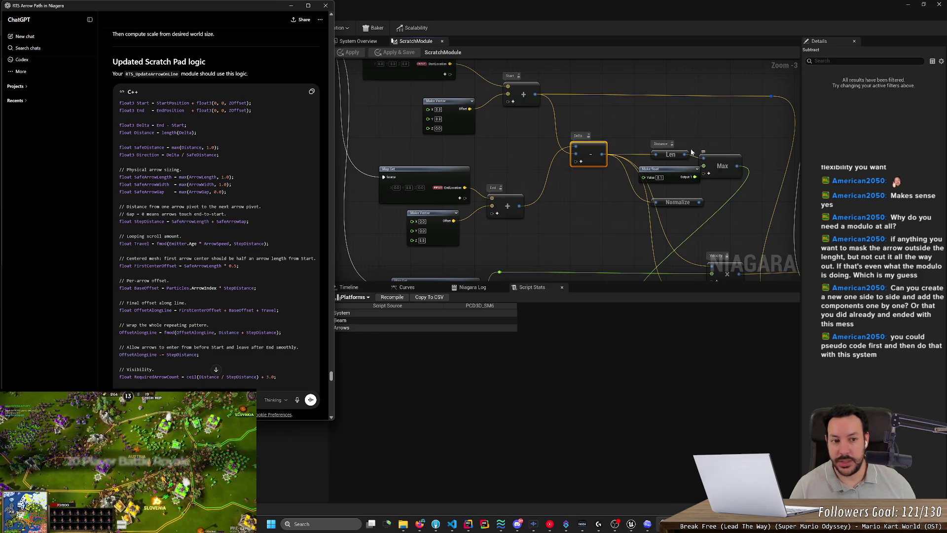
# Step: Label the Max node's output SafeDistance and select the Normalize node
pyautogui.click(710, 154)
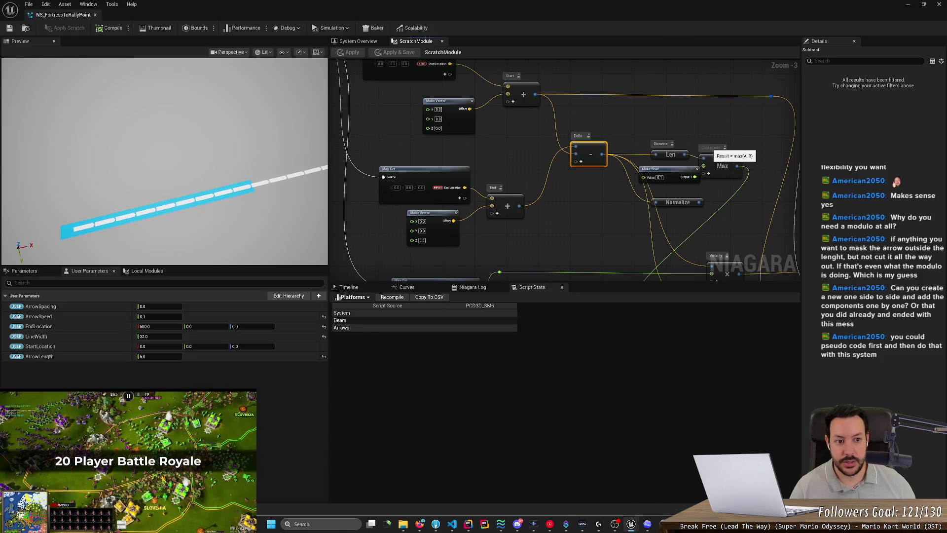
pyautogui.write('SafeDistance')
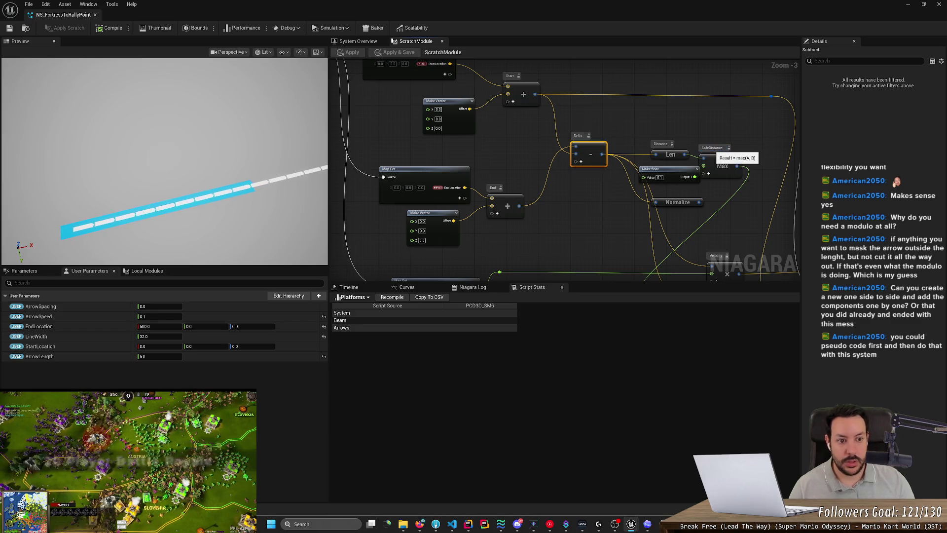
pyautogui.press('Return')
pyautogui.hotkey('alt', 'Tab')
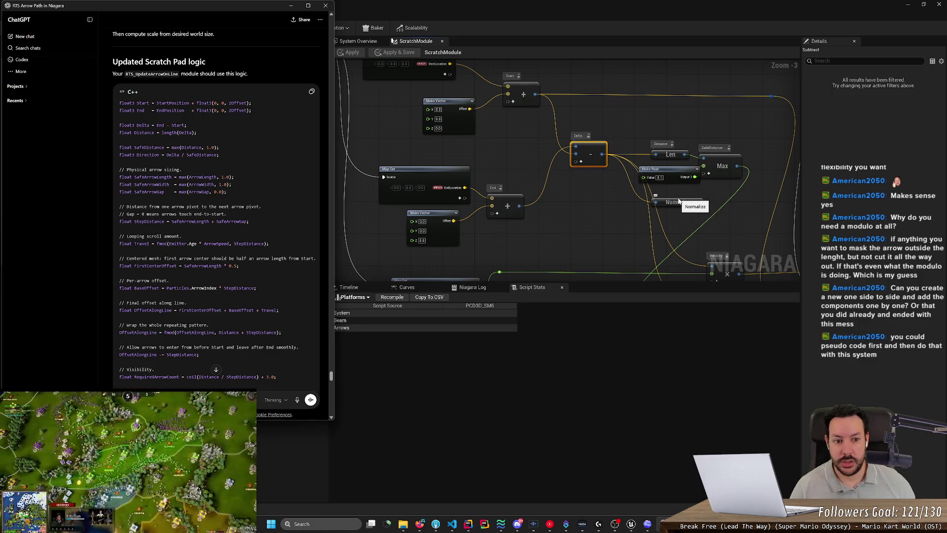
pyautogui.click(681, 206)
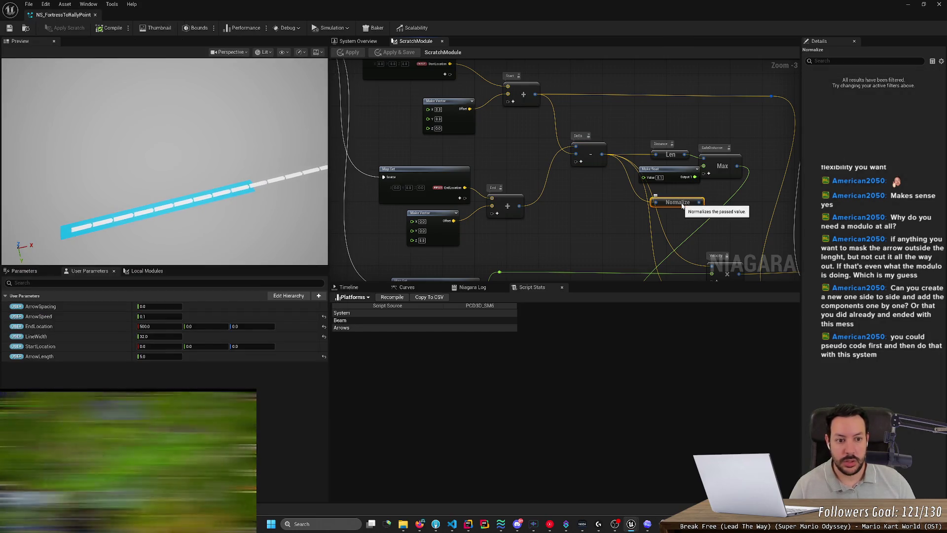
# Step: Replace Normalize with a Divide node taking Delta over the Max result, commented Direction
pyautogui.press('Delete')
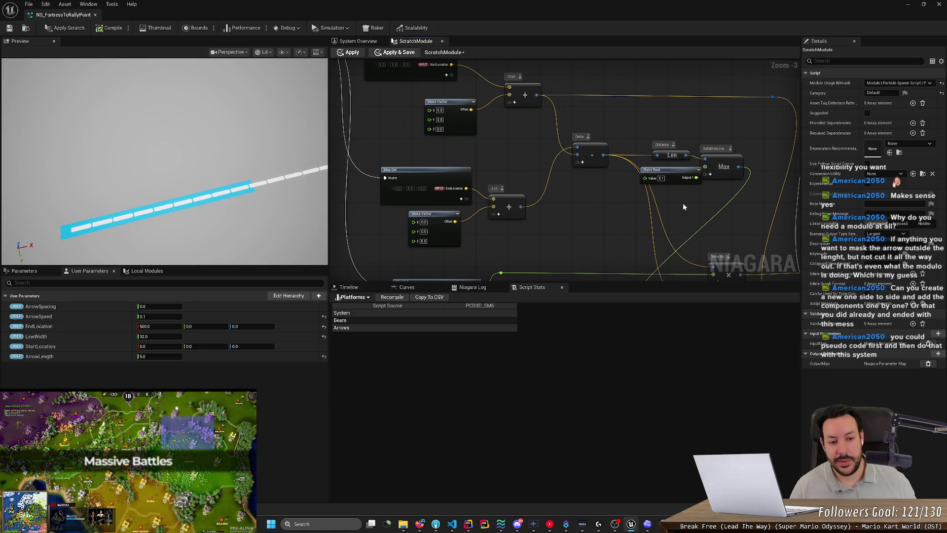
pyautogui.rightClick(681, 205)
pyautogui.write('div')
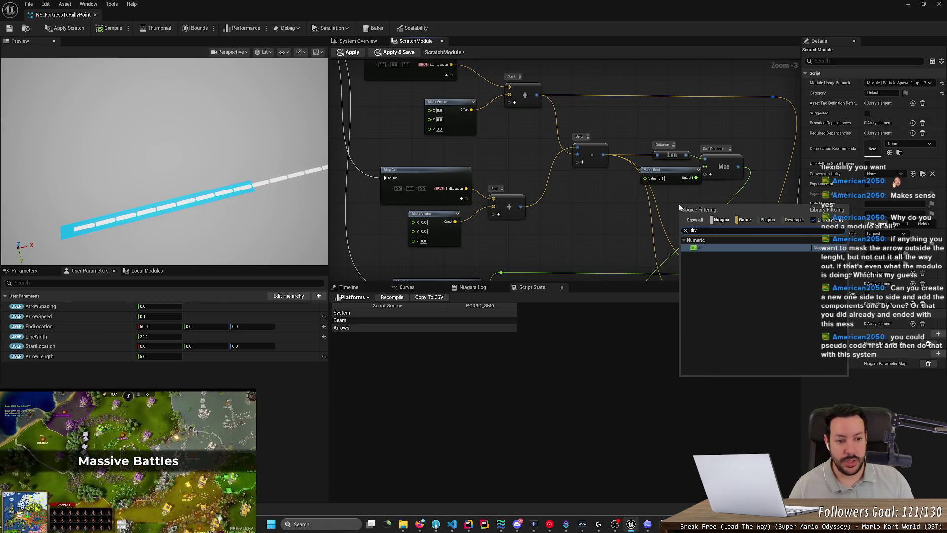
pyautogui.press('Return')
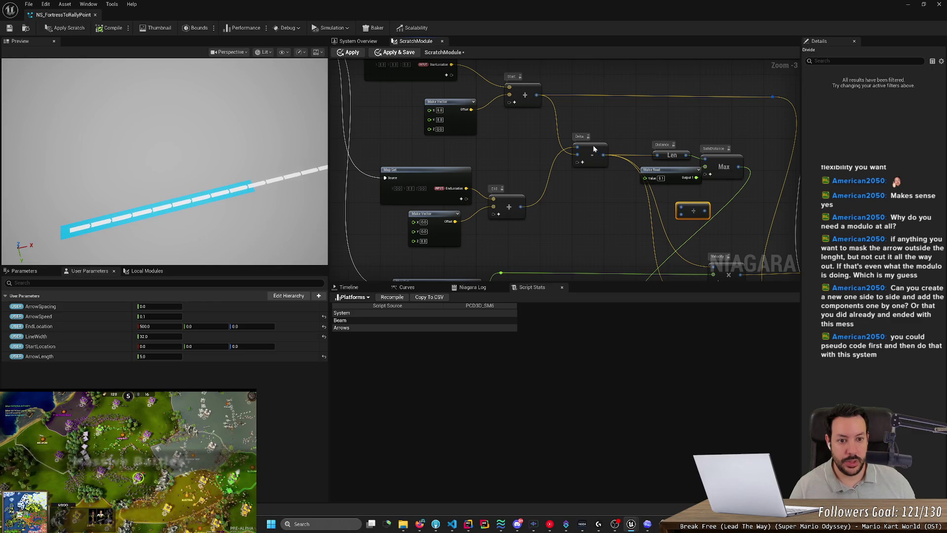
pyautogui.moveTo(603, 155); pyautogui.dragTo(682, 210)
pyautogui.moveTo(739, 166); pyautogui.dragTo(682, 216)
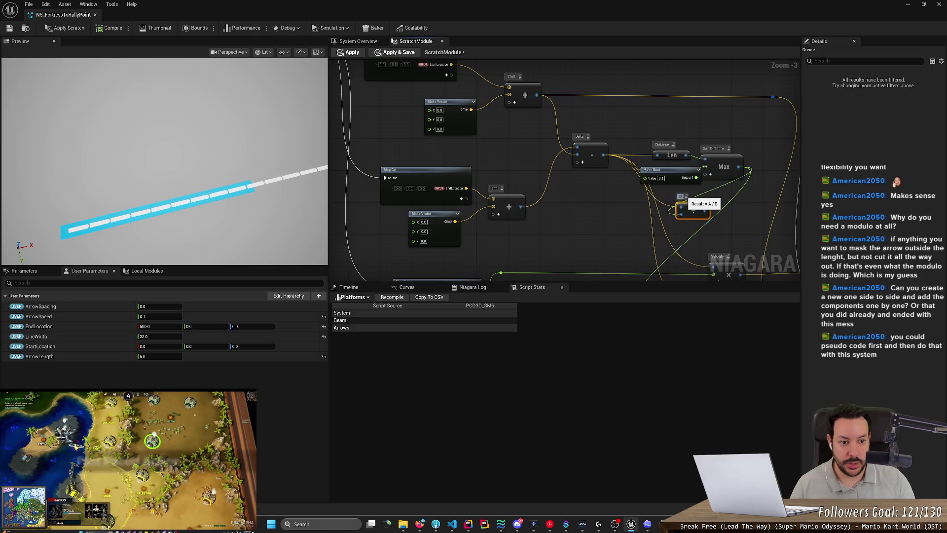
pyautogui.write('Direction')
pyautogui.moveTo(569, 267); pyautogui.dragTo(496, 172)
pyautogui.hotkey('alt', 'Tab')
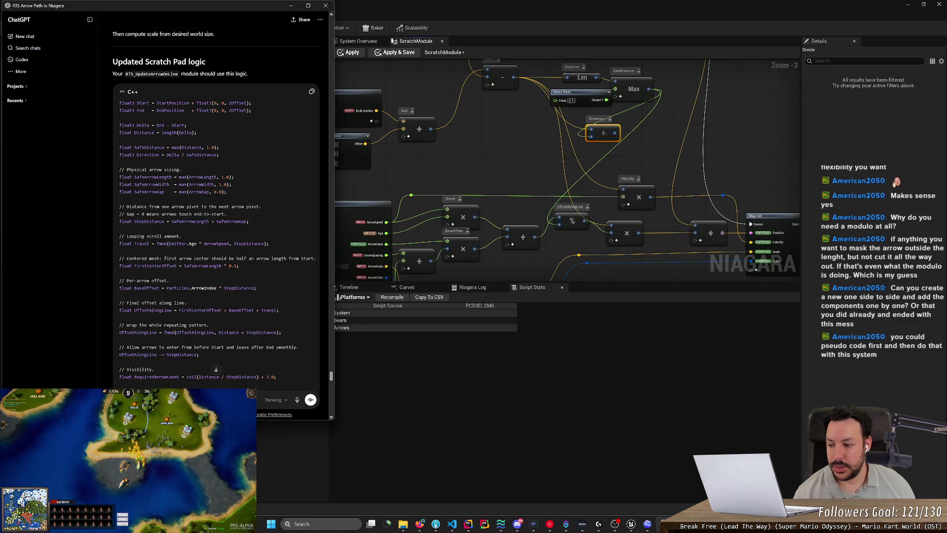
# Step: Comment the Add node beside Map Get as StepDistance, matching the reference code's variable
pyautogui.scroll(-1, 216, 204)
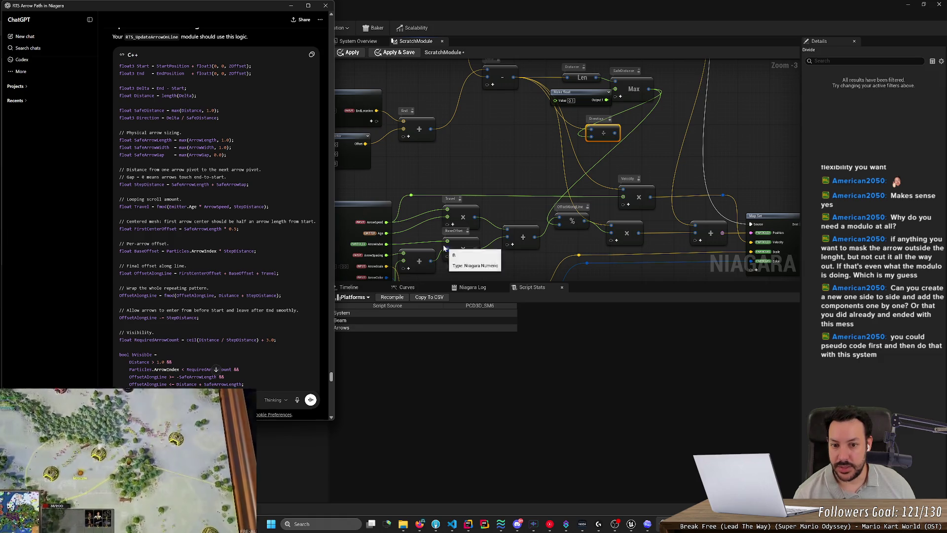
pyautogui.scroll(2, 459, 254)
pyautogui.scroll(1, 456, 258)
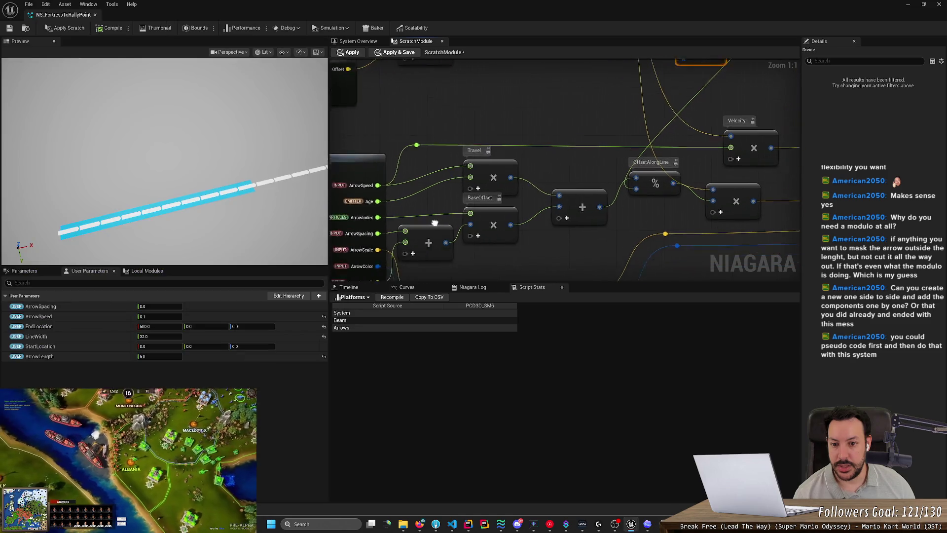
pyautogui.moveTo(456, 258); pyautogui.dragTo(571, 161)
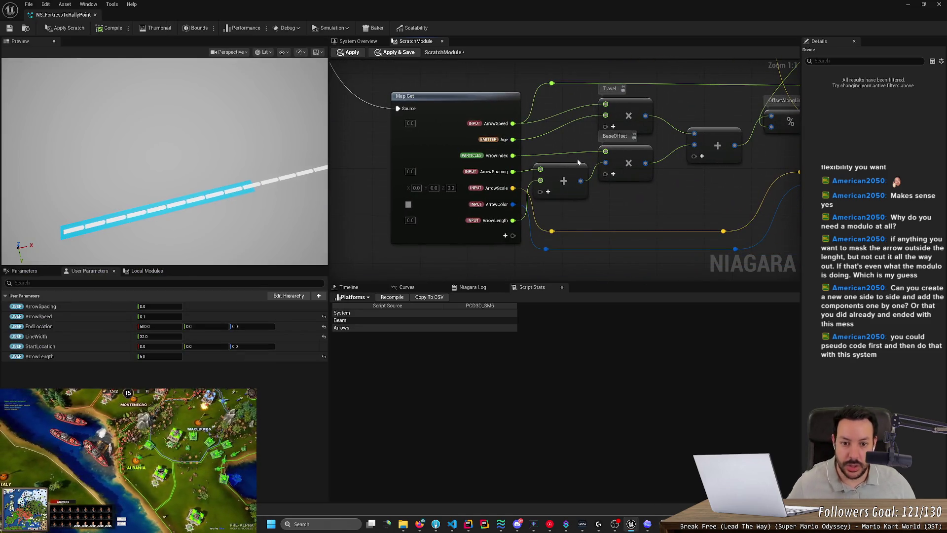
pyautogui.hotkey('alt', 'Tab')
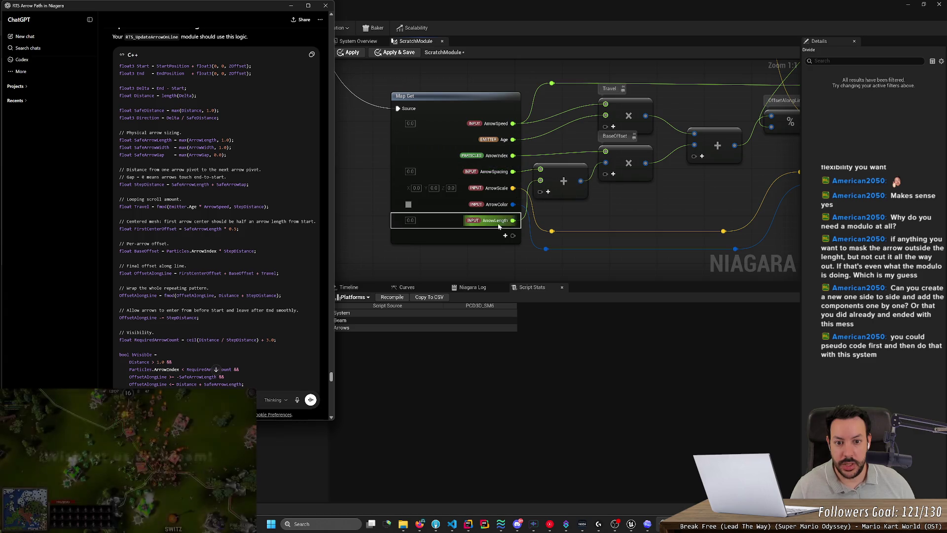
pyautogui.click(543, 166)
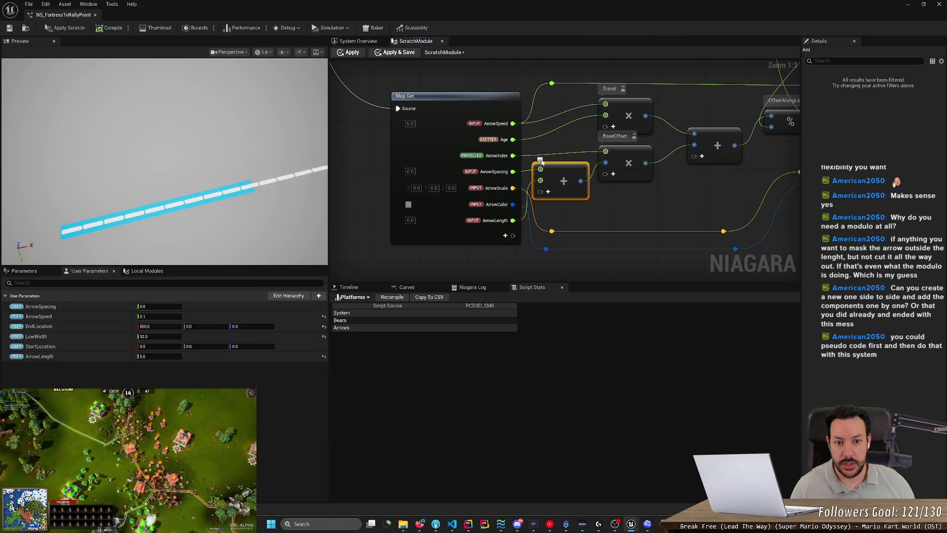
pyautogui.hotkey('alt', 'Tab')
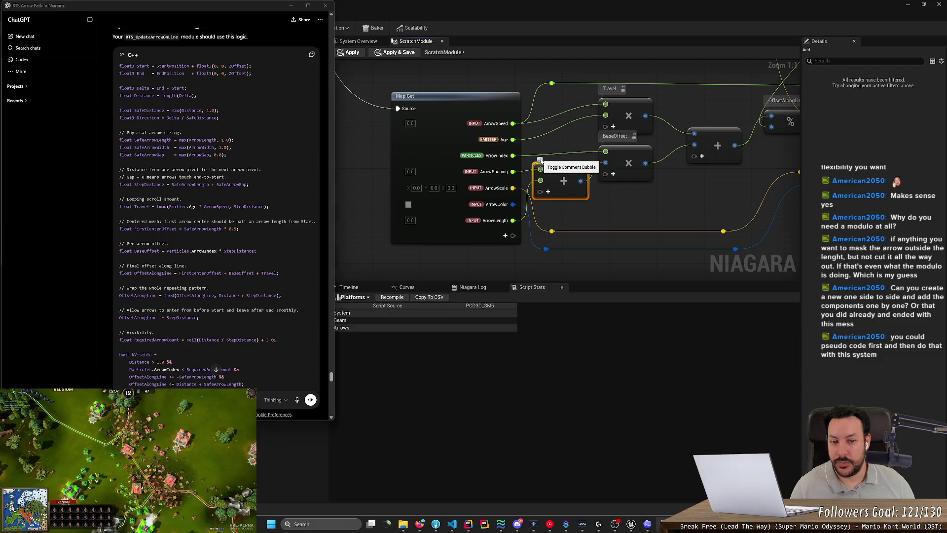
pyautogui.click(541, 160)
pyautogui.write('pDistance')
pyautogui.hotkey('alt', 'Tab')
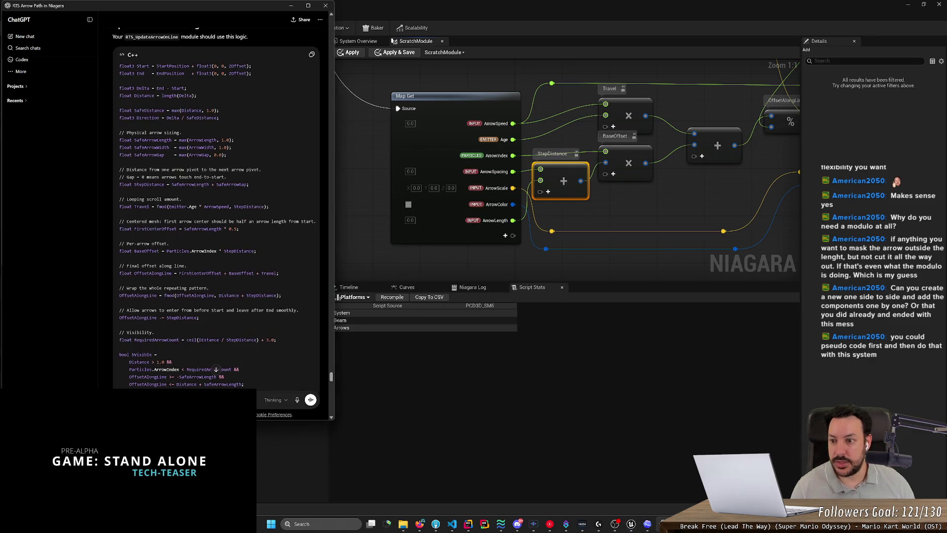
pyautogui.doubleClick(150, 184)
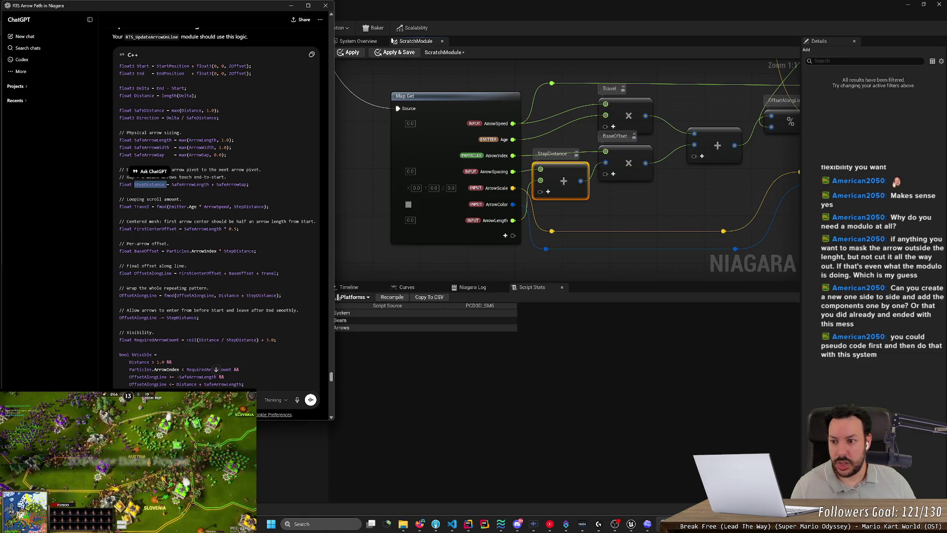
pyautogui.click(149, 184)
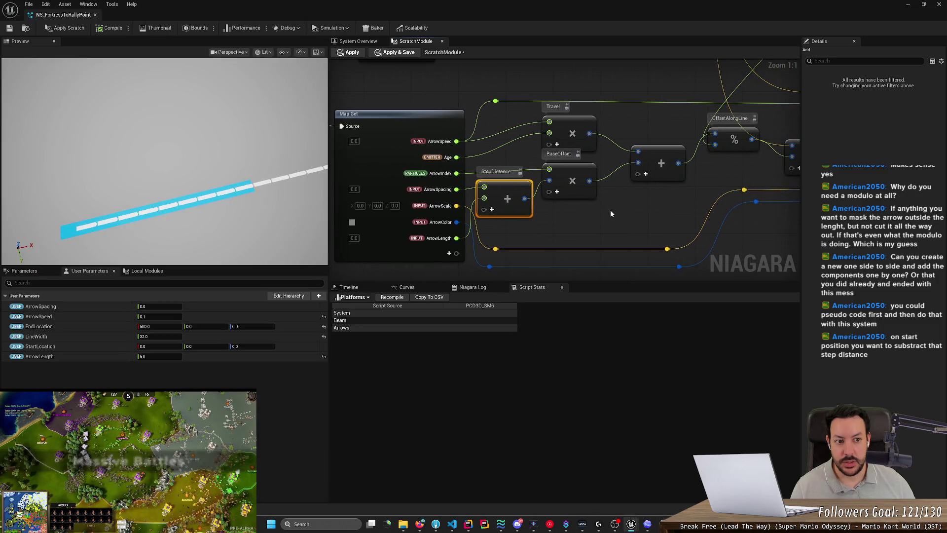
# Step: Add a Modulo node wrapping the multiply result by the StepDistance sum, commented Travel
pyautogui.rightClick(611, 209)
pyautogui.write('modulo')
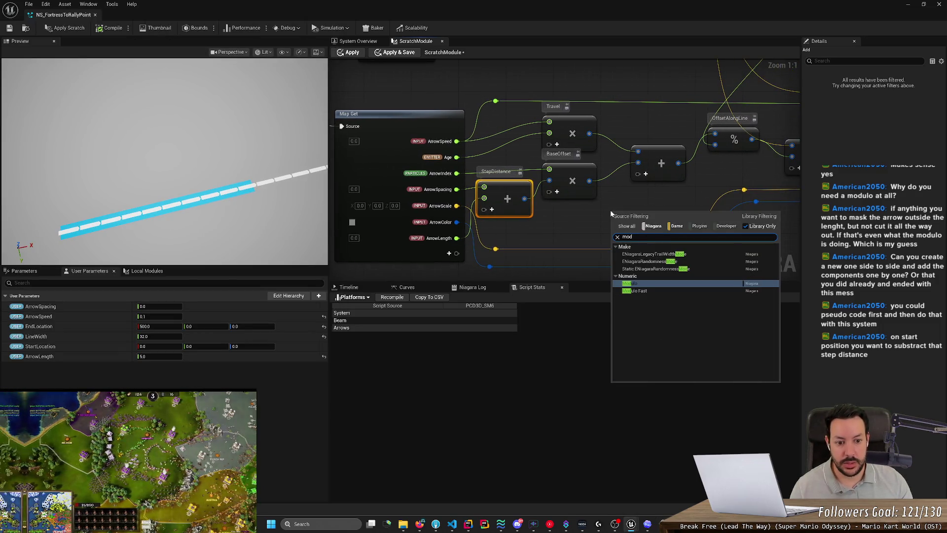
pyautogui.press('Return')
pyautogui.moveTo(633, 222)
pyautogui.mouseDown()
pyautogui.moveTo(628, 203)
pyautogui.moveTo(627, 216)
pyautogui.mouseUp()
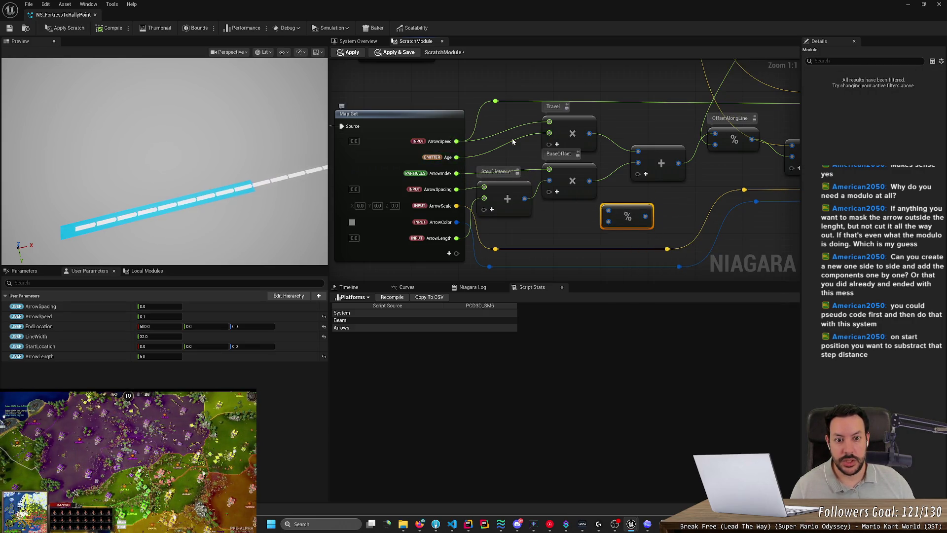
pyautogui.moveTo(590, 135); pyautogui.dragTo(609, 212)
pyautogui.moveTo(525, 198)
pyautogui.mouseDown()
pyautogui.moveTo(609, 222)
pyautogui.moveTo(626, 197)
pyautogui.moveTo(635, 112)
pyautogui.moveTo(649, 120)
pyautogui.mouseUp()
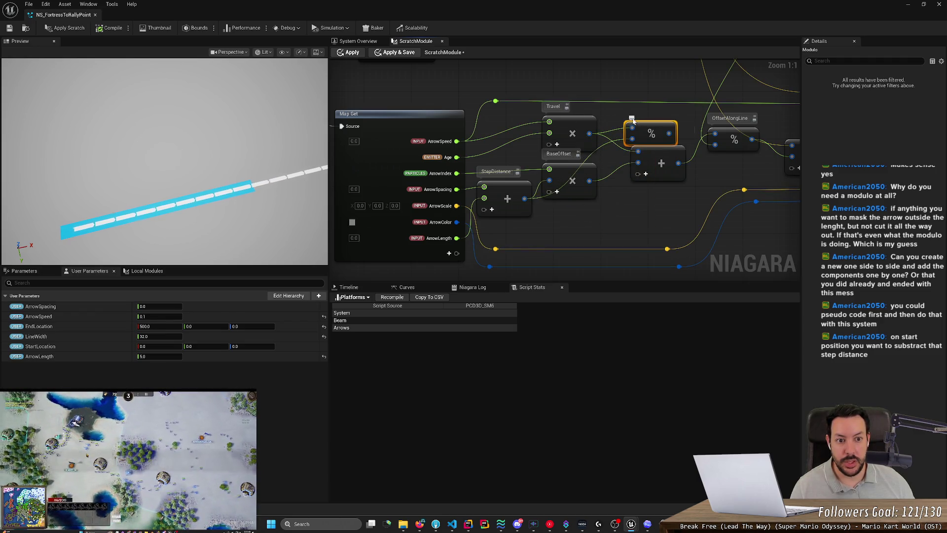
pyautogui.click(634, 112)
pyautogui.write('Travel')
pyautogui.press('Return')
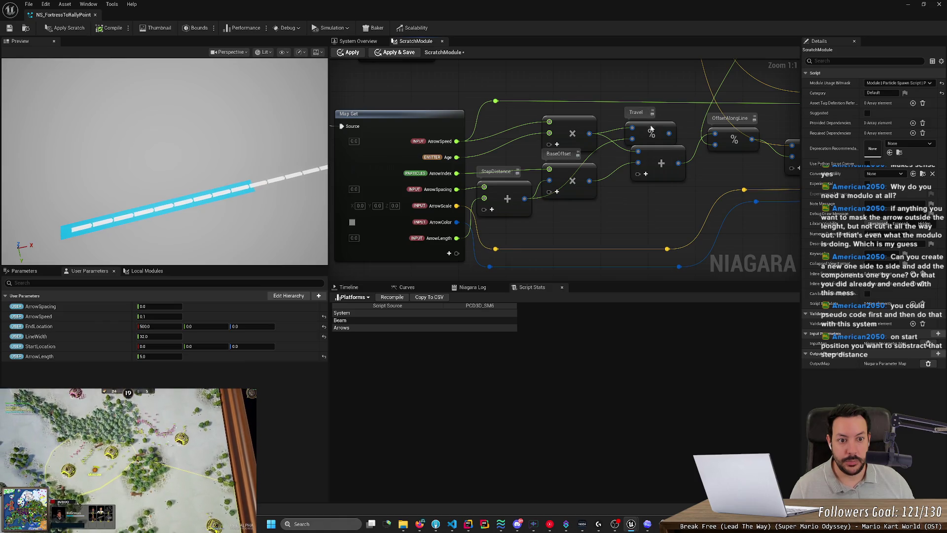
pyautogui.moveTo(651, 129); pyautogui.dragTo(640, 123)
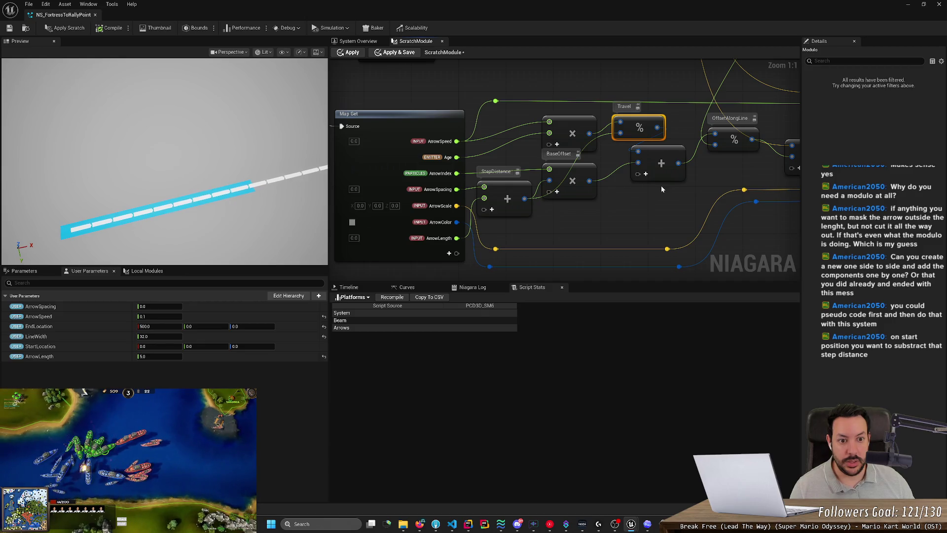
# Step: Apply the scratch module changes and save the Niagara system
pyautogui.click(64, 29)
pyautogui.hotkey('ctrl', 's')
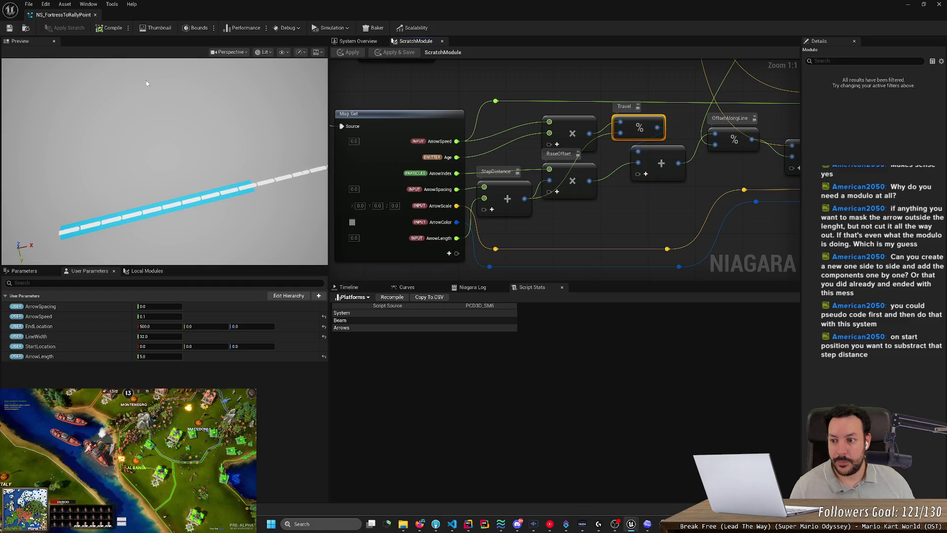
pyautogui.hotkey('alt', 'Tab')
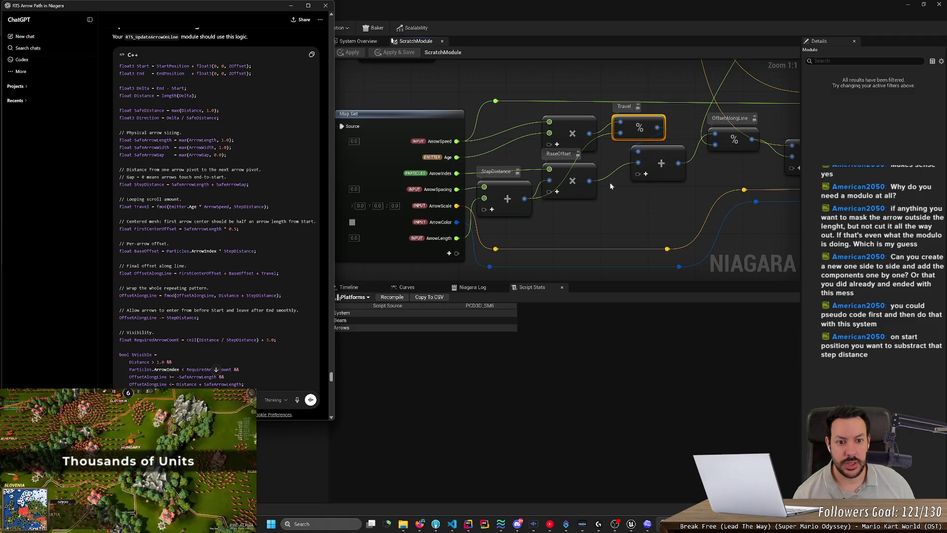
# Step: Move the Add node after the Travel modulo down and right, checking the reference code
pyautogui.click(664, 153)
pyautogui.moveTo(664, 152); pyautogui.dragTo(676, 159)
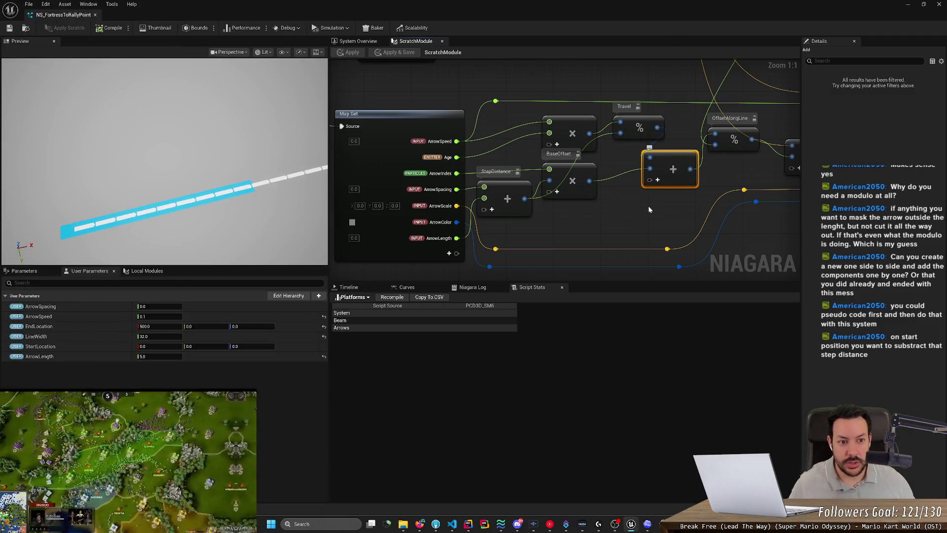
pyautogui.hotkey('alt', 'Tab')
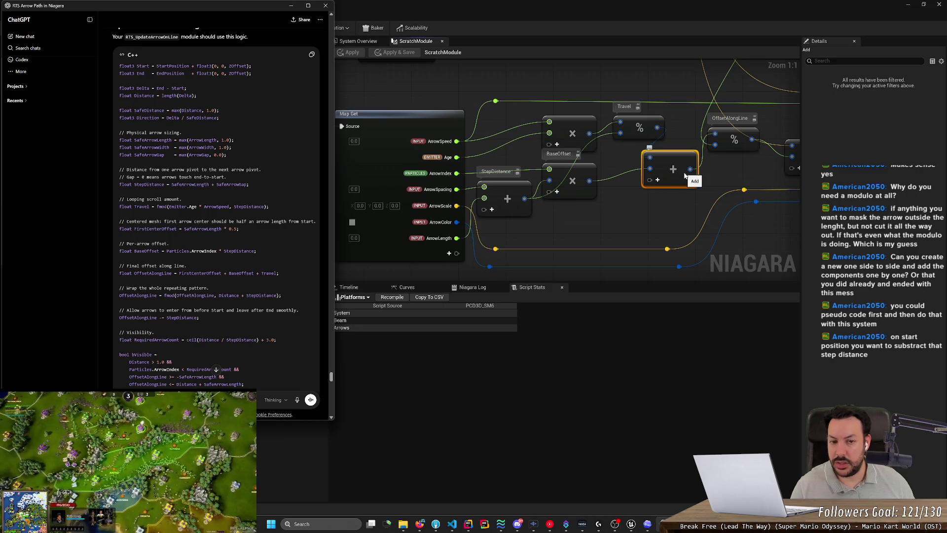
pyautogui.hotkey('alt', 'Tab')
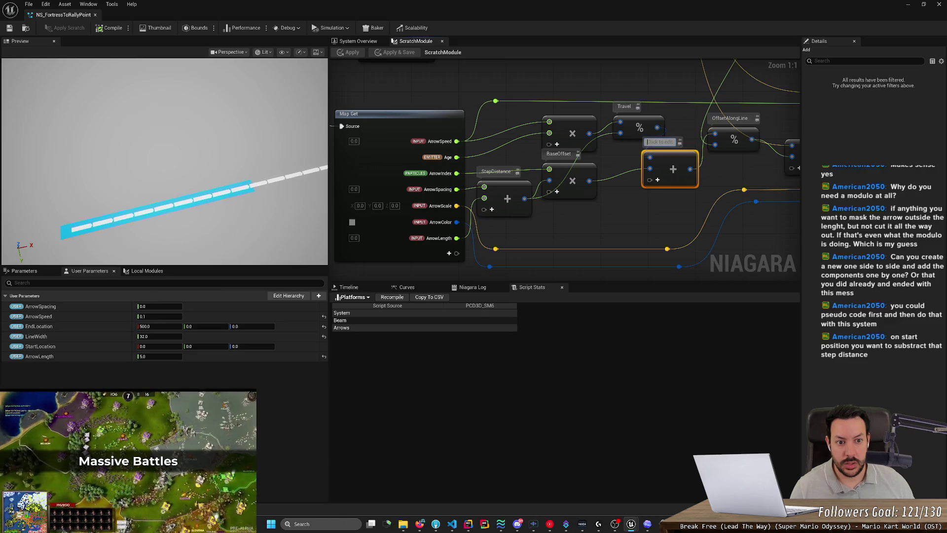
pyautogui.hotkey('alt', 'Tab')
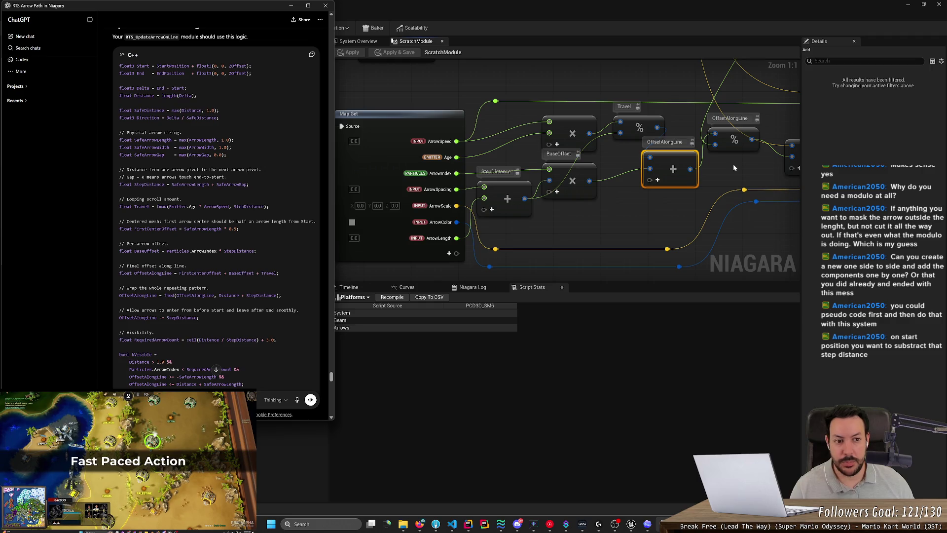
# Step: Wire the Max result into the Direction divide node
pyautogui.click(733, 167)
pyautogui.moveTo(728, 166); pyautogui.dragTo(570, 278)
pyautogui.scroll(-1, 570, 279)
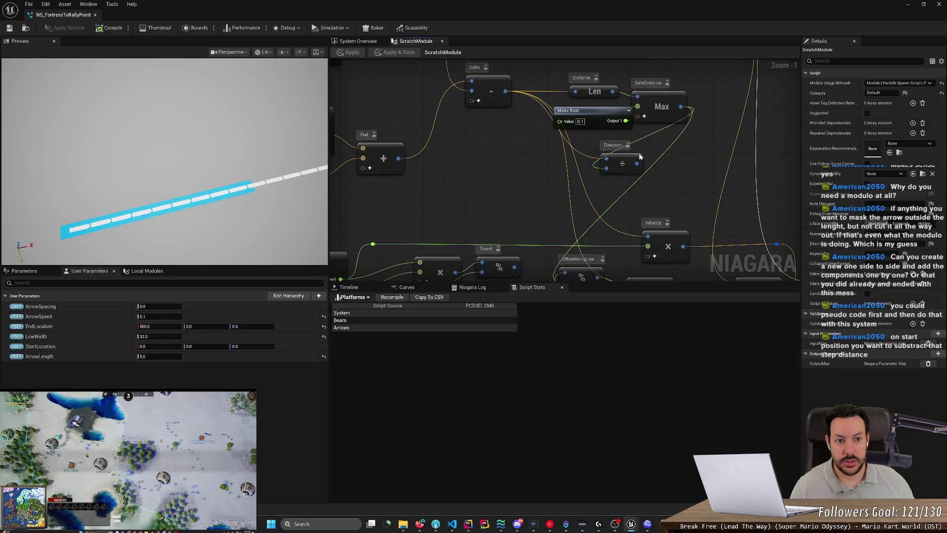
pyautogui.hotkey('alt', 'Tab')
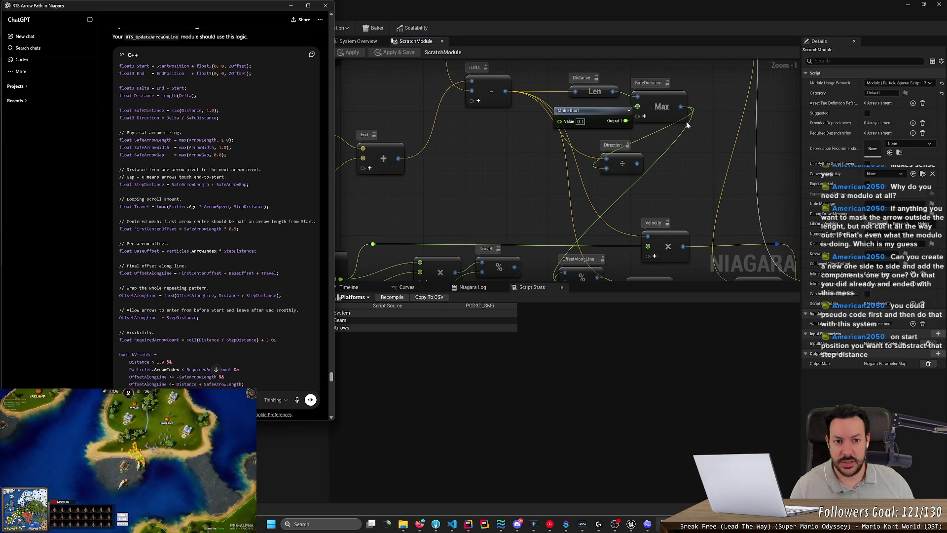
pyautogui.moveTo(681, 108); pyautogui.dragTo(606, 168)
pyautogui.moveTo(528, 200)
pyautogui.mouseDown()
pyautogui.moveTo(603, 143)
pyautogui.moveTo(619, 116)
pyautogui.moveTo(544, 154)
pyautogui.mouseUp()
pyautogui.hotkey('alt', 'Tab')
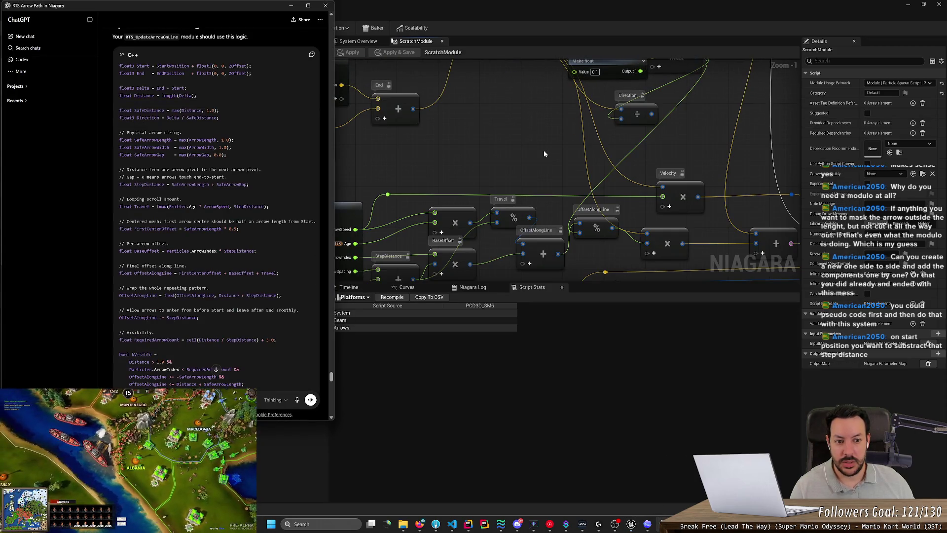
# Step: Add a new Add node fed by the Max result, then compare with the reference code
pyautogui.click(544, 154)
pyautogui.rightClick(545, 154)
pyautogui.write('add')
pyautogui.press('Return')
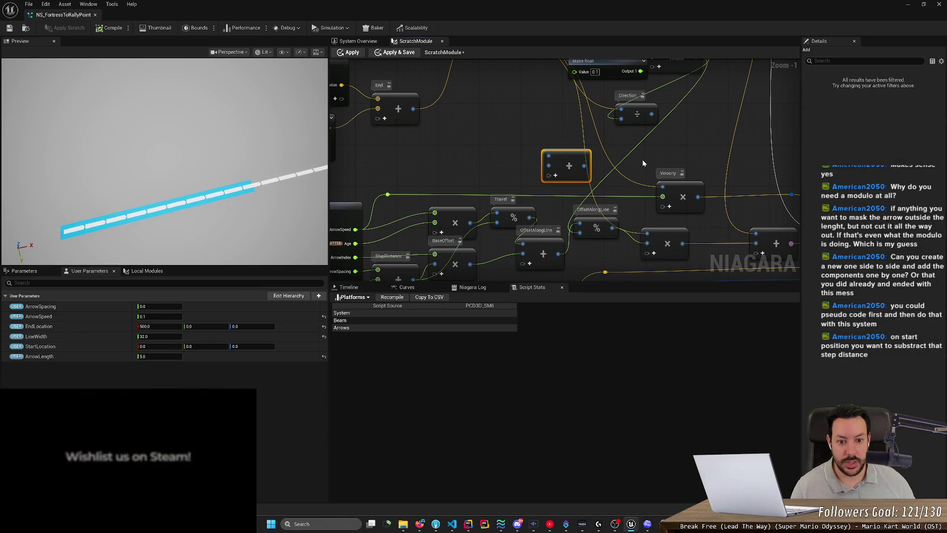
pyautogui.scroll(-1, 644, 159)
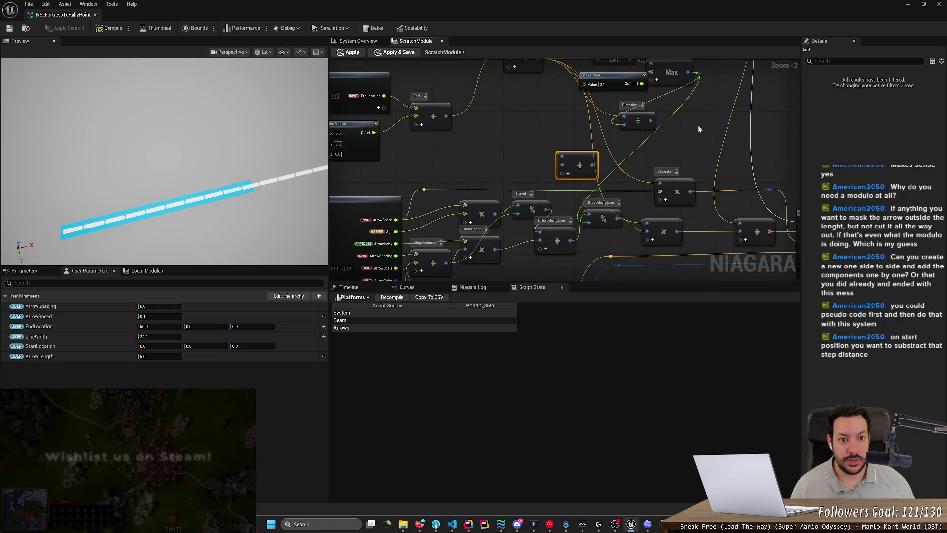
pyautogui.moveTo(688, 72); pyautogui.dragTo(562, 156)
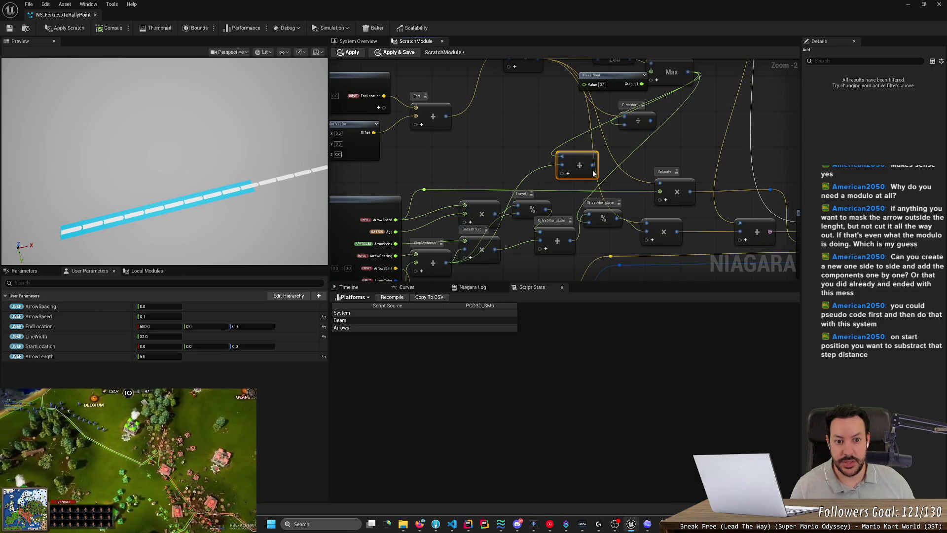
pyautogui.hotkey('alt', 'Tab')
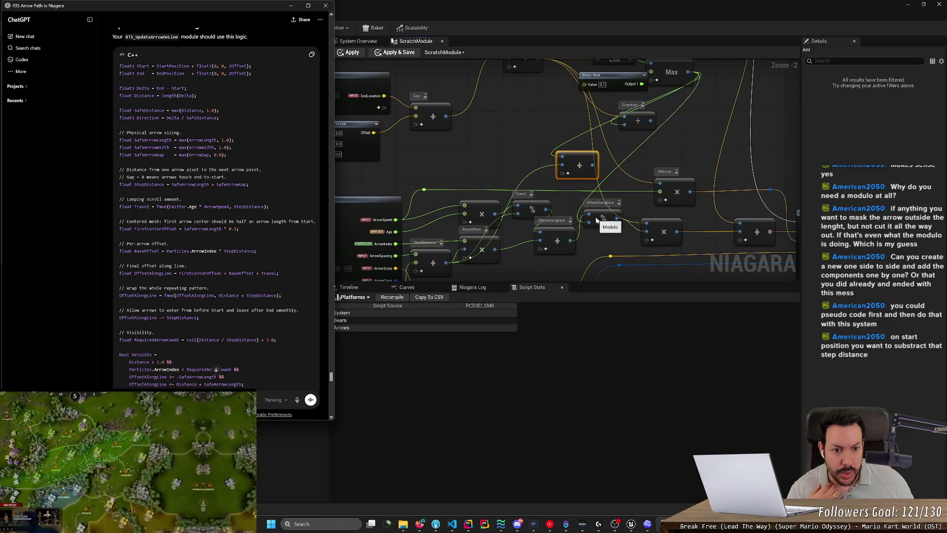
# Step: Nudge the add node slightly left and bring ChatGPT's arrow code back up
pyautogui.click(592, 164)
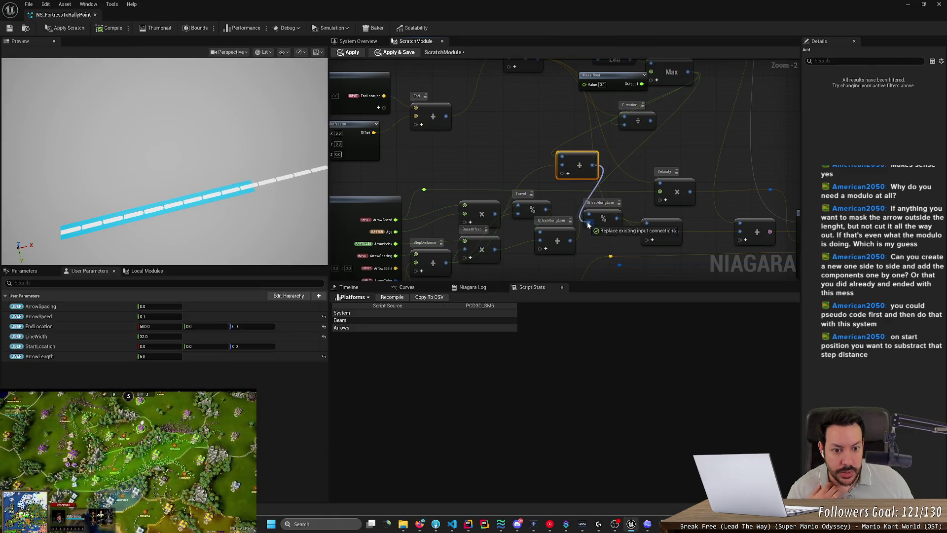
pyautogui.moveTo(584, 158); pyautogui.dragTo(565, 159)
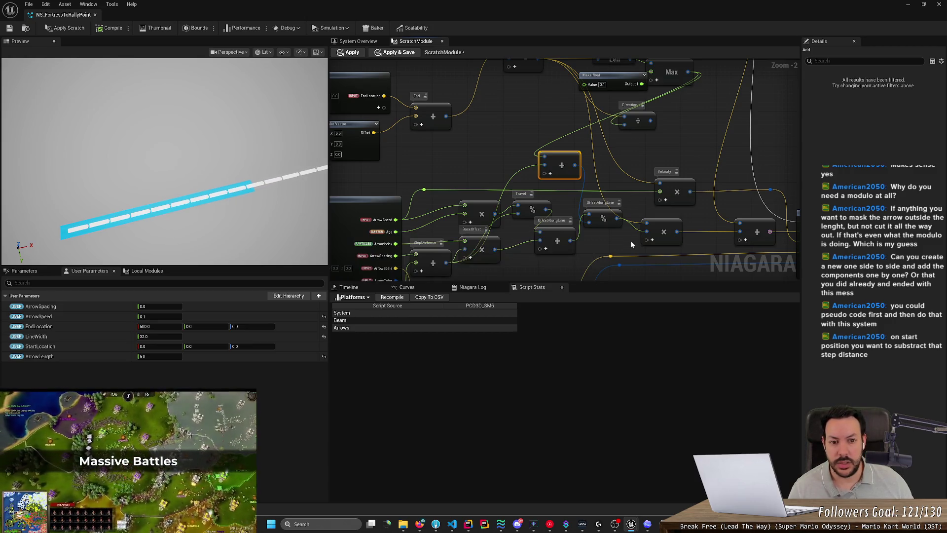
pyautogui.hotkey('alt', 'Tab')
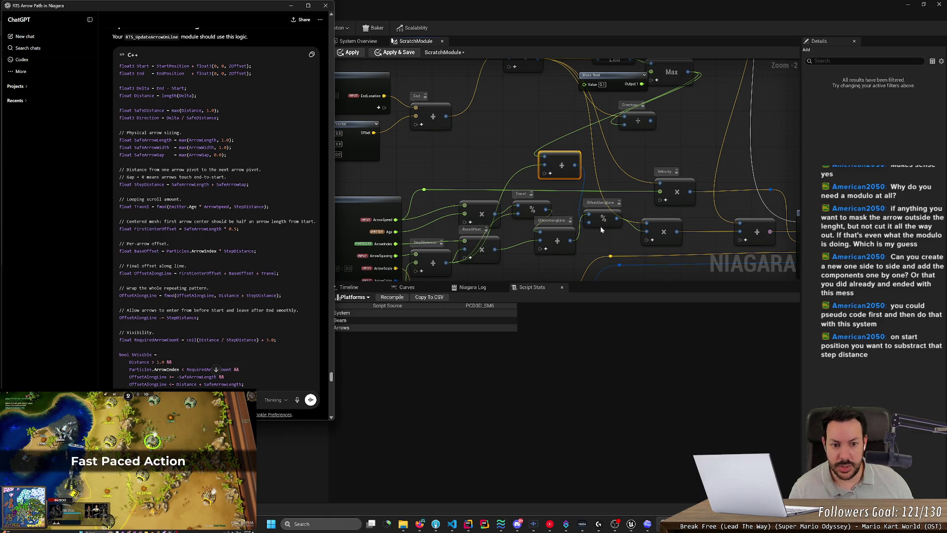
# Step: Shift the multiply node right and place a Subtract node after the modulo node
pyautogui.click(657, 224)
pyautogui.moveTo(661, 226); pyautogui.dragTo(703, 226)
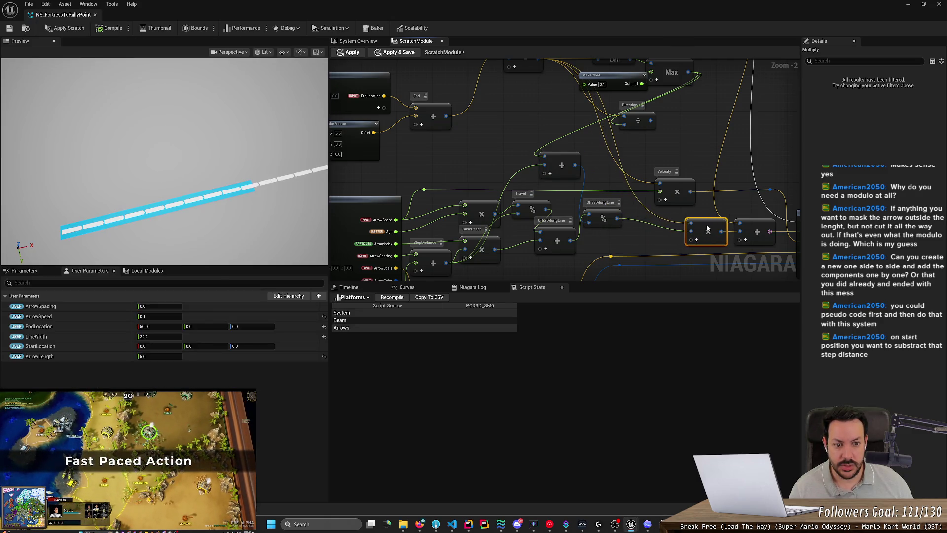
pyautogui.rightClick(651, 242)
pyautogui.write('sub')
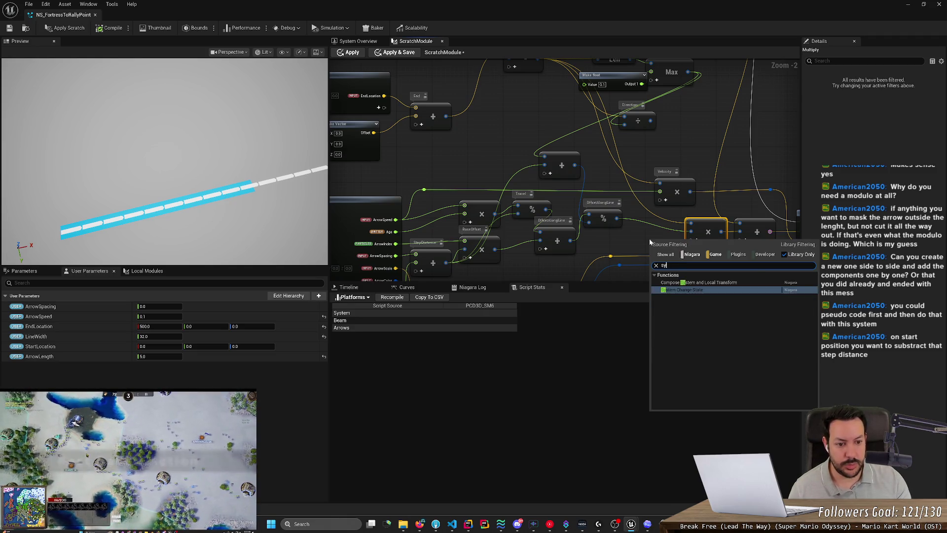
pyautogui.press('Down')
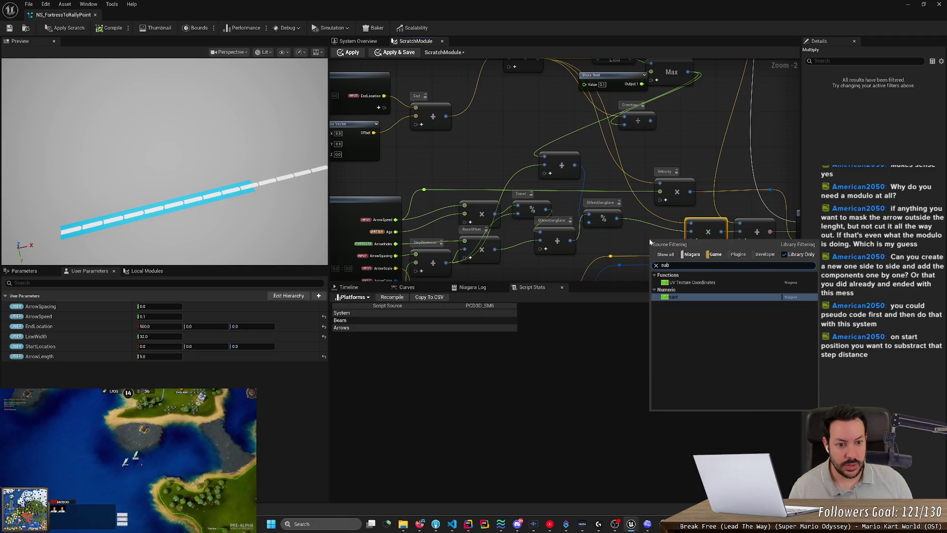
pyautogui.press('Return')
pyautogui.moveTo(664, 249)
pyautogui.mouseDown()
pyautogui.moveTo(656, 220)
pyautogui.moveTo(624, 218)
pyautogui.moveTo(636, 220)
pyautogui.mouseUp()
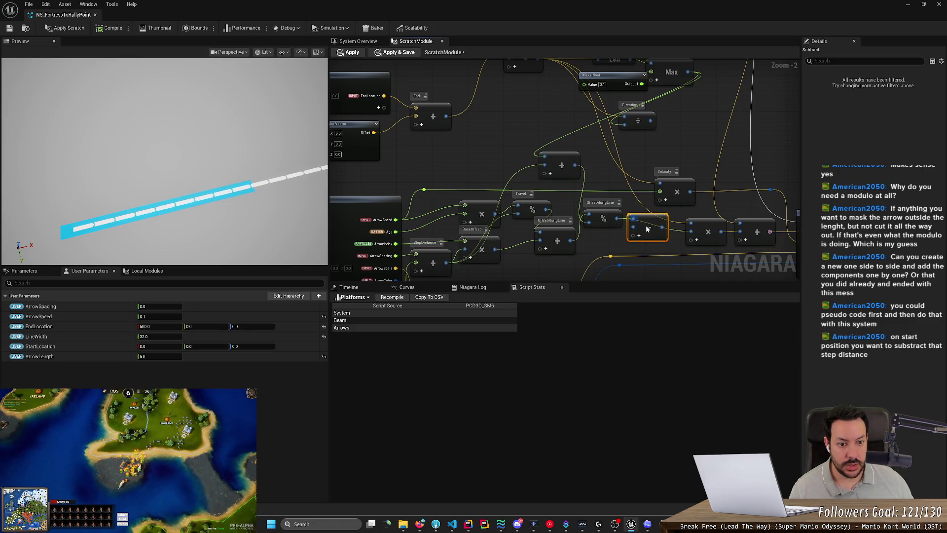
pyautogui.hotkey('alt', 'Tab')
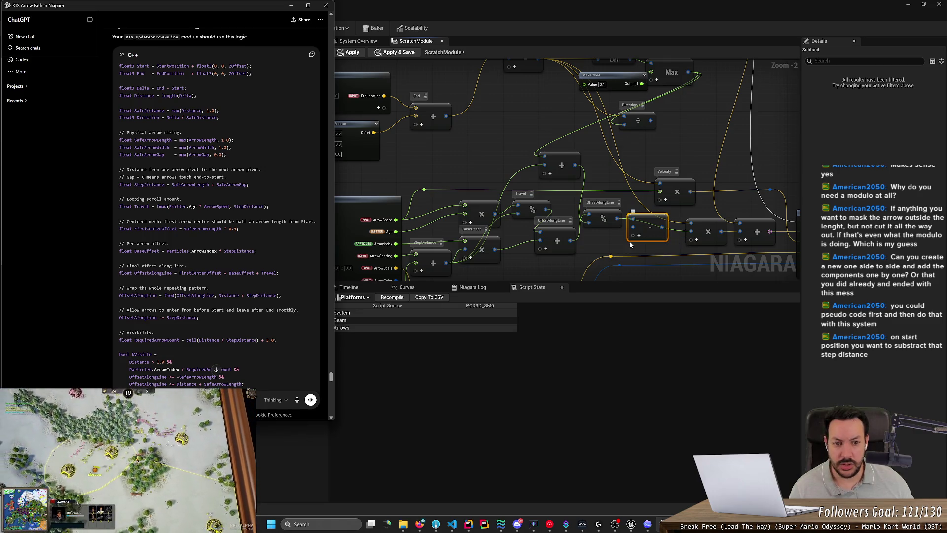
# Step: Wire the Subtract result into the multiply node, checking RequiredArrowCount, and apply the scratch edits
pyautogui.click(447, 260)
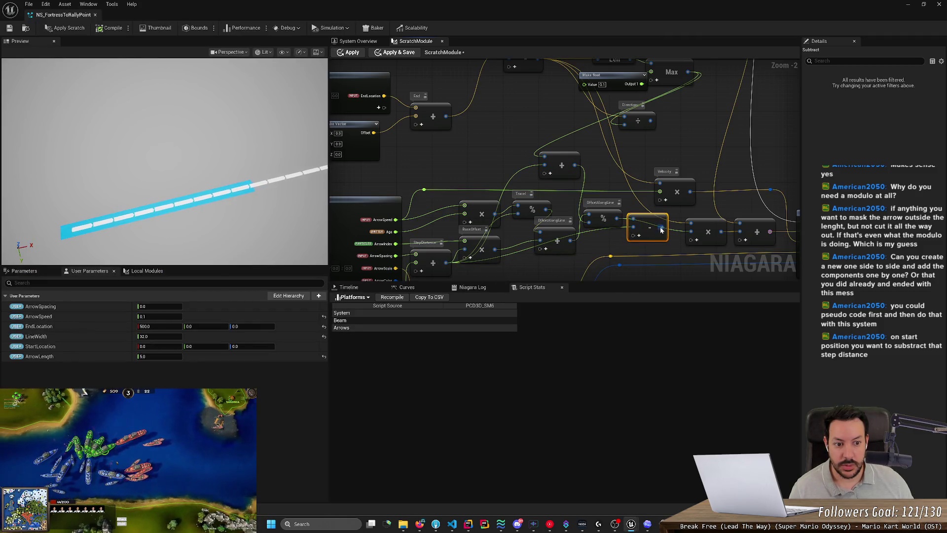
pyautogui.moveTo(663, 228); pyautogui.dragTo(691, 228)
pyautogui.hotkey('alt', 'Tab')
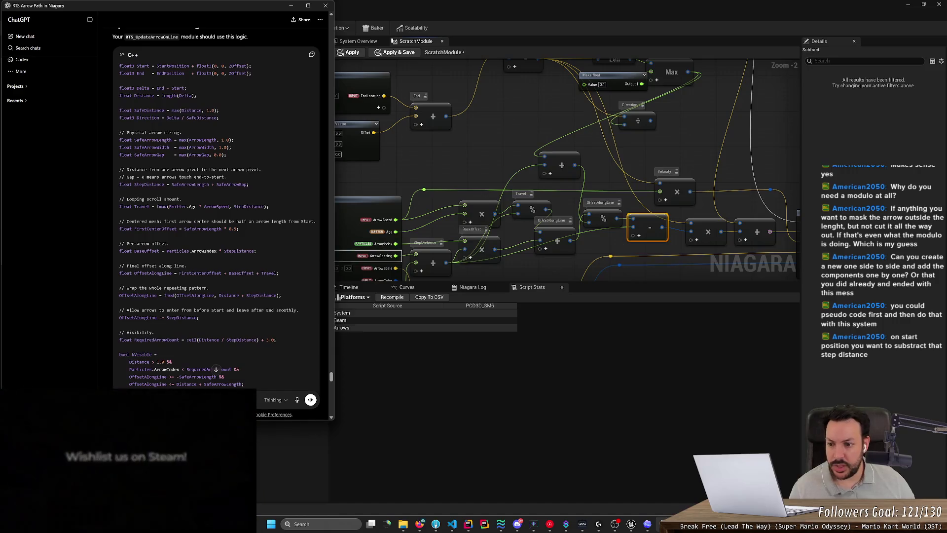
pyautogui.scroll(-3, 315, 262)
pyautogui.doubleClick(156, 266)
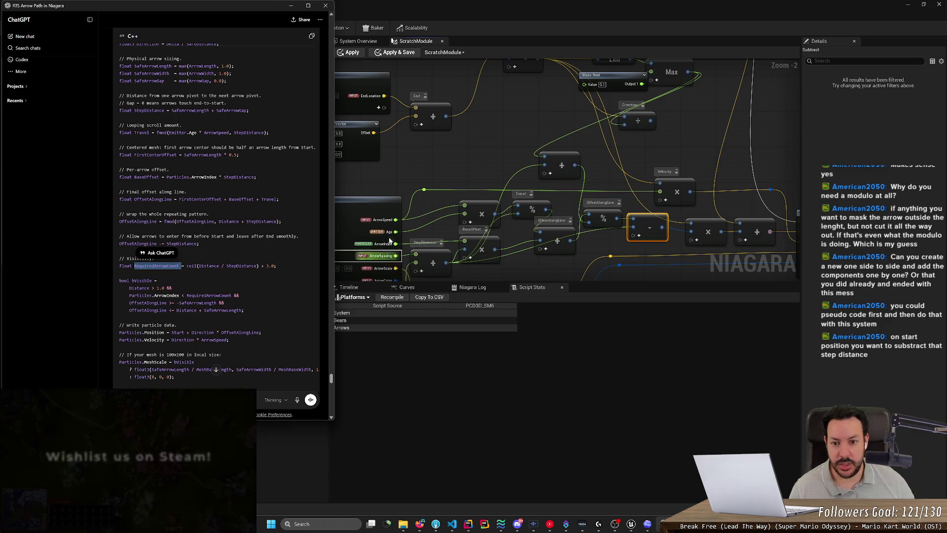
pyautogui.click(439, 163)
pyautogui.click(99, 28)
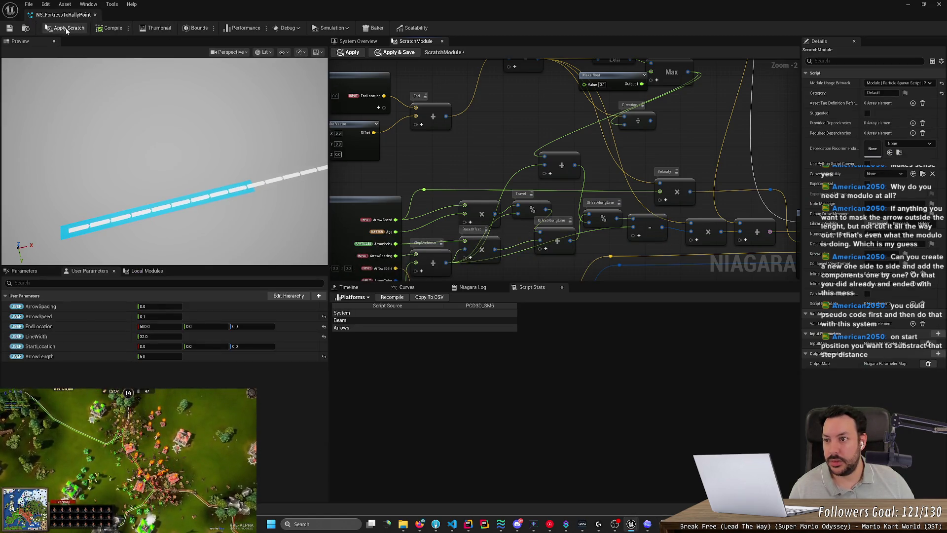
# Step: Save the system and orbit the preview to look down on the beam
pyautogui.click(9, 28)
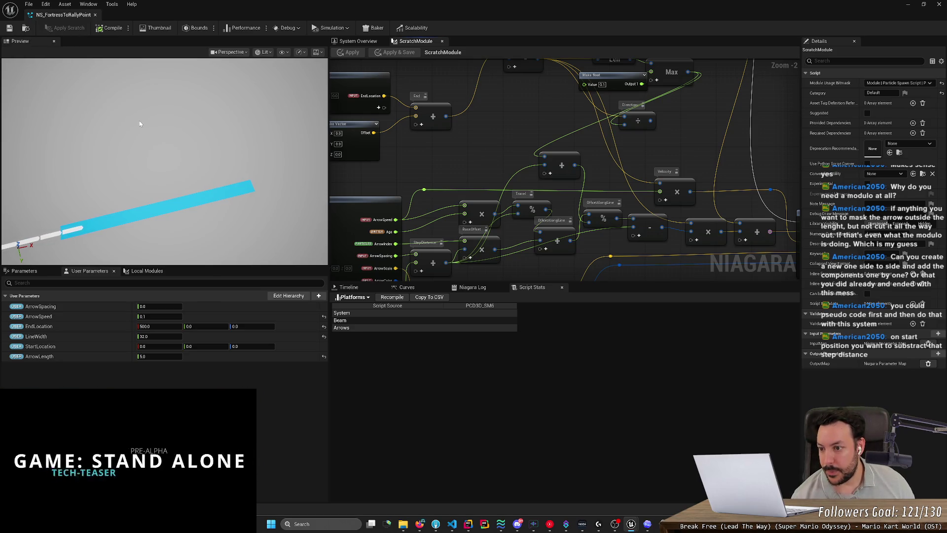
pyautogui.click(141, 188)
pyautogui.moveTo(141, 189)
pyautogui.mouseDown()
pyautogui.moveTo(168, 158)
pyautogui.moveTo(147, 216)
pyautogui.mouseUp()
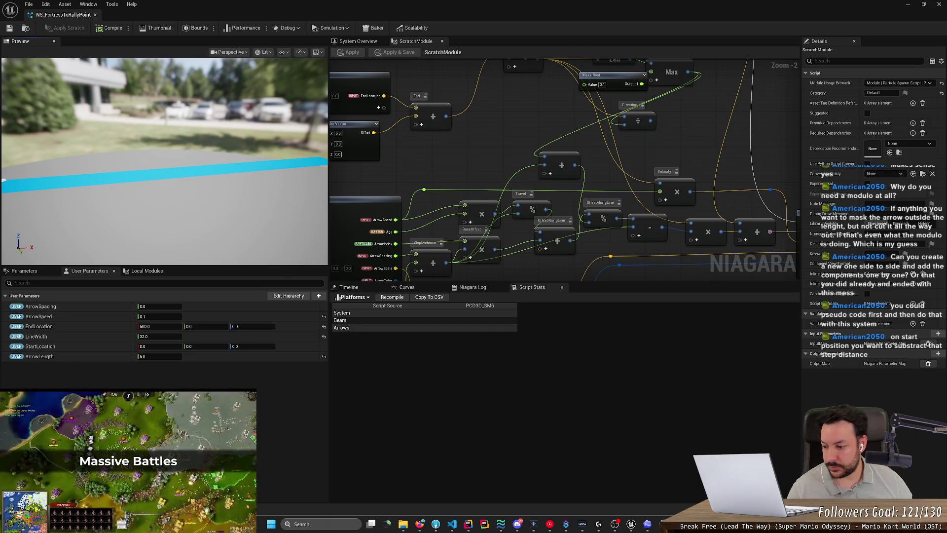
pyautogui.moveTo(140, 184)
pyautogui.mouseDown()
pyautogui.moveTo(144, 153)
pyautogui.moveTo(140, 185)
pyautogui.mouseUp()
# Step: Raise the ArrowSpeed user parameter from 0.1 to 0.5
pyautogui.click(157, 316)
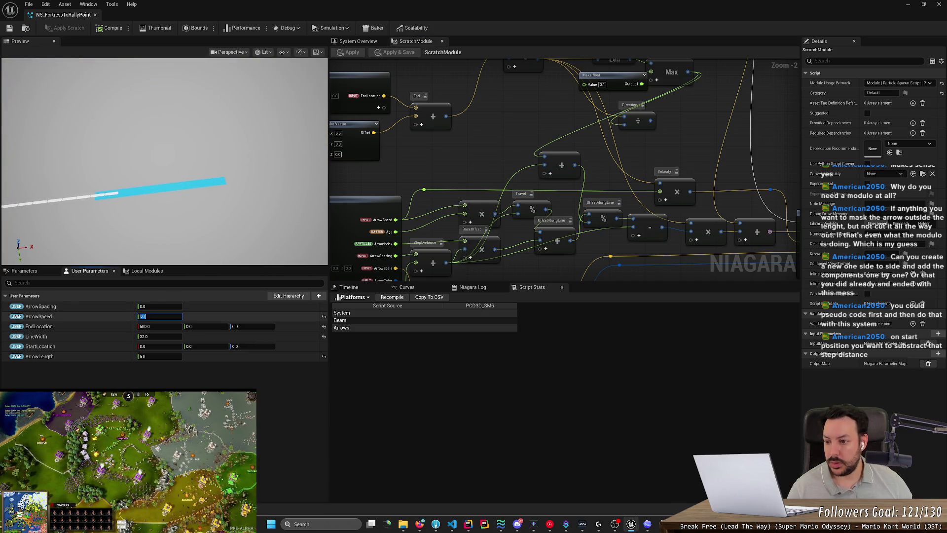
pyautogui.write('0.5')
pyautogui.press('Return')
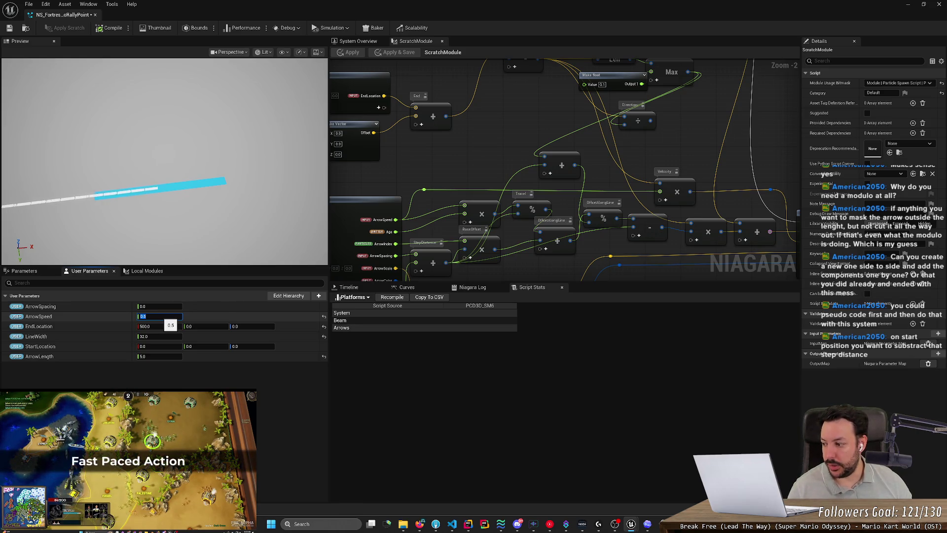
# Step: Try EndLocation X at 1500 to lengthen the beam, then restore it to 500
pyautogui.click(167, 307)
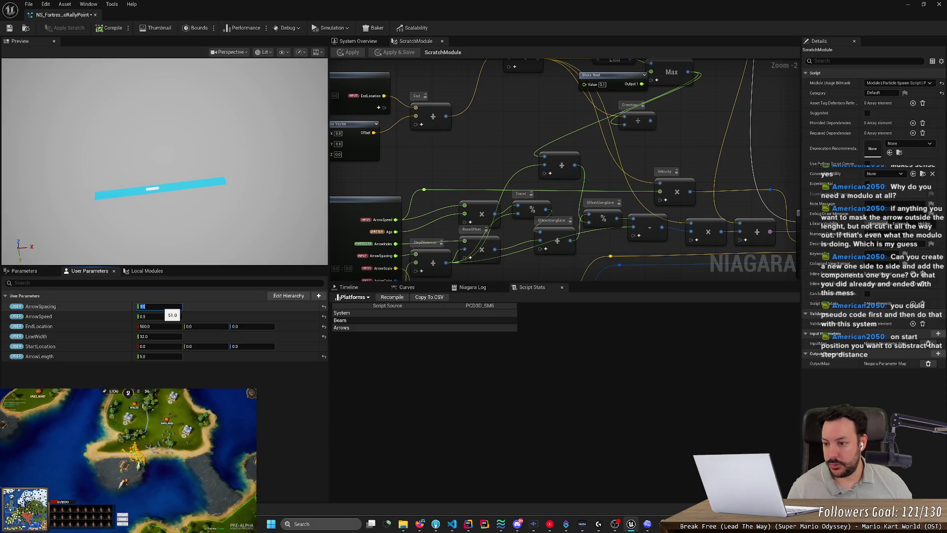
pyautogui.click(153, 326)
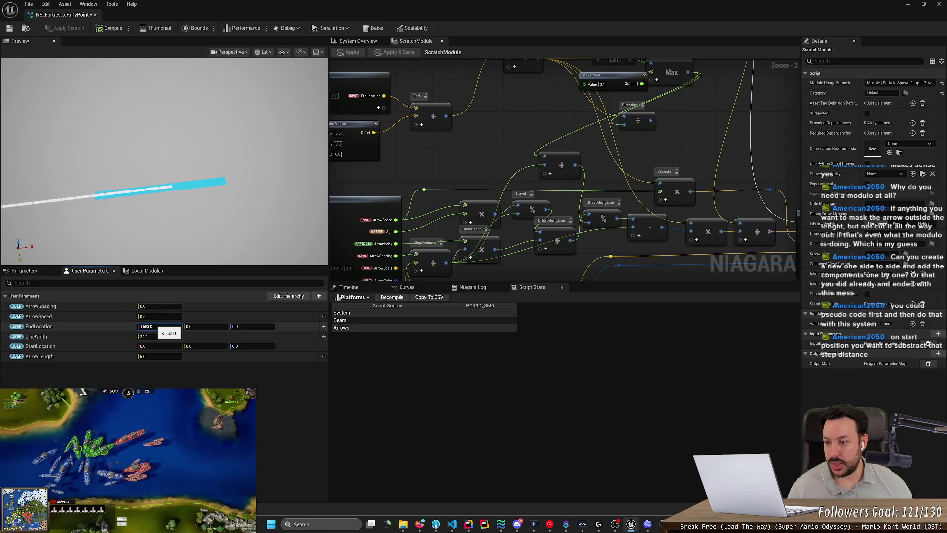
pyautogui.press('Return')
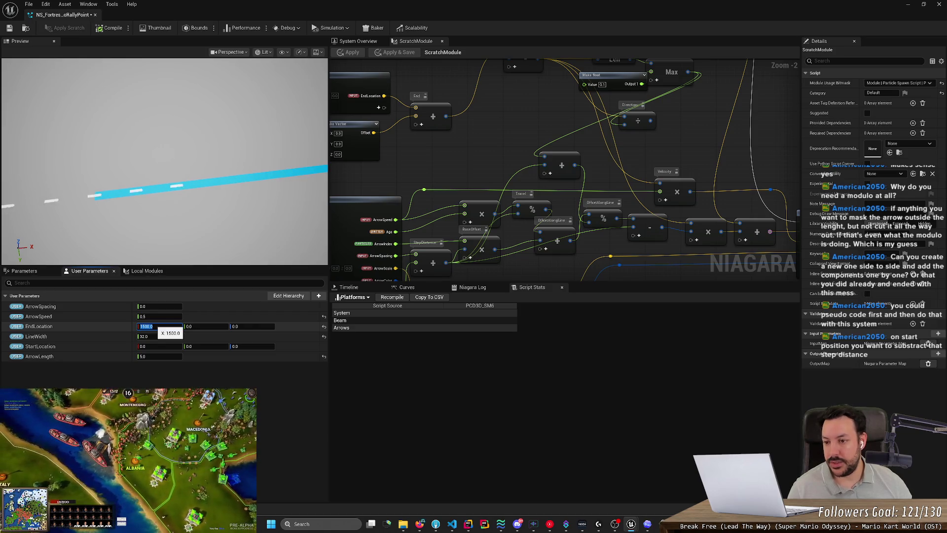
pyautogui.write('500')
pyautogui.press('Return')
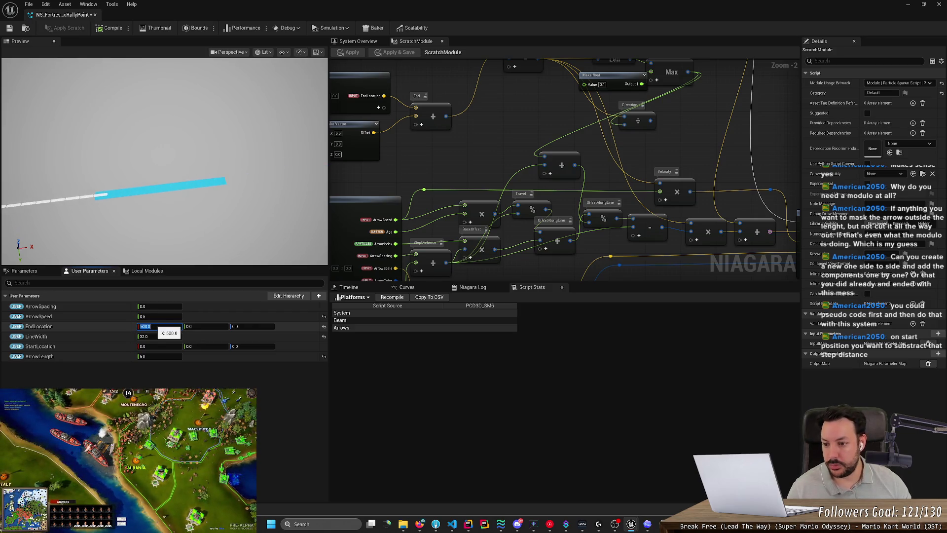
pyautogui.hotkey('alt', 'Tab')
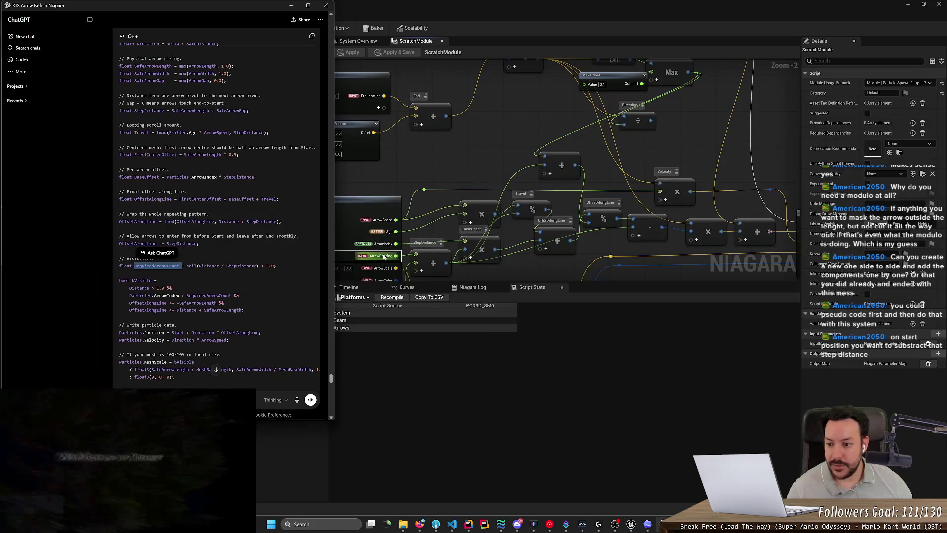
# Step: Compare the ChatGPT arrow-path code with the graph and wire the Divide result into the Multiply node
pyautogui.scroll(-3, 217, 217)
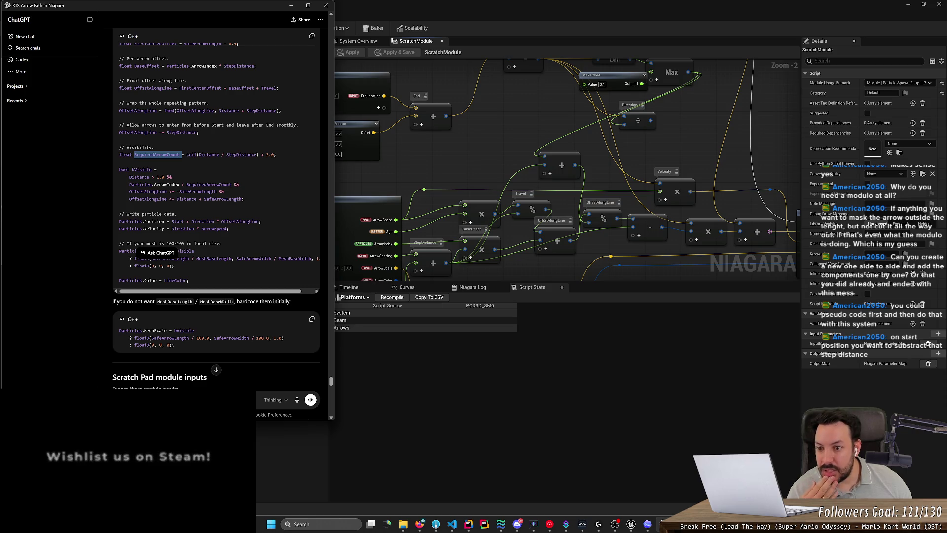
pyautogui.scroll(2, 216, 217)
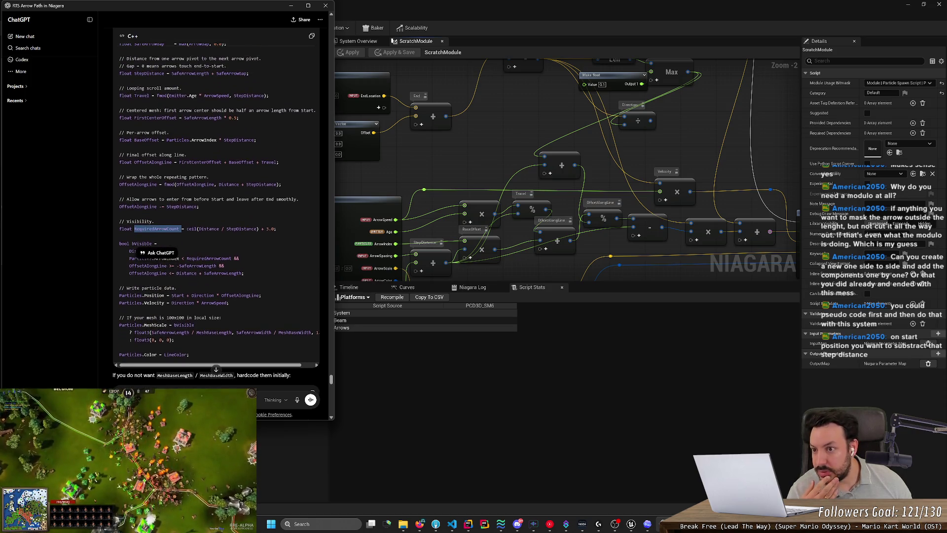
pyautogui.scroll(2, 217, 217)
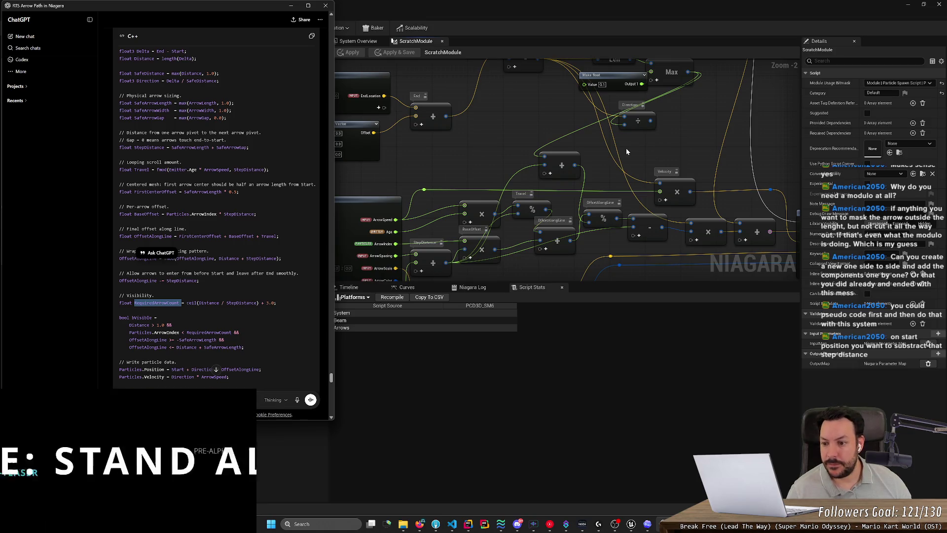
pyautogui.click(677, 138)
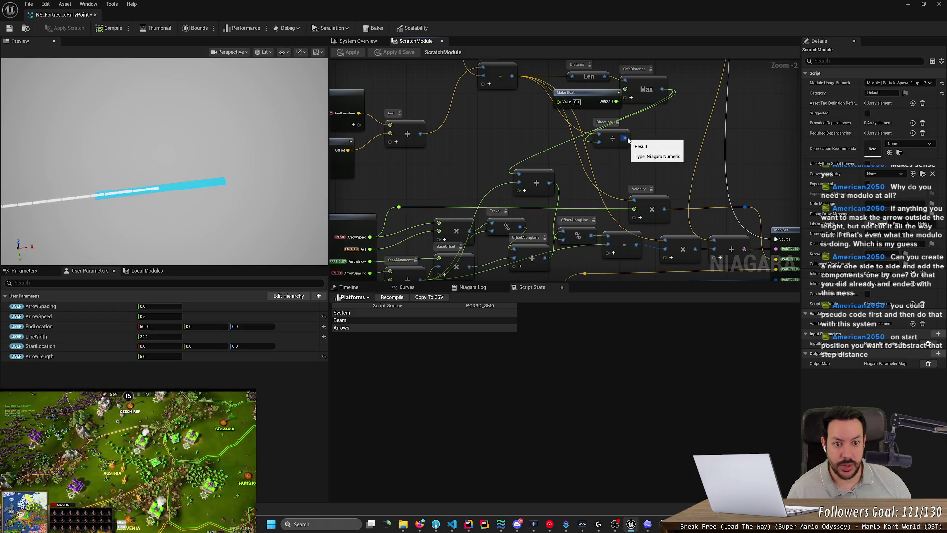
pyautogui.hotkey('alt', 'Tab')
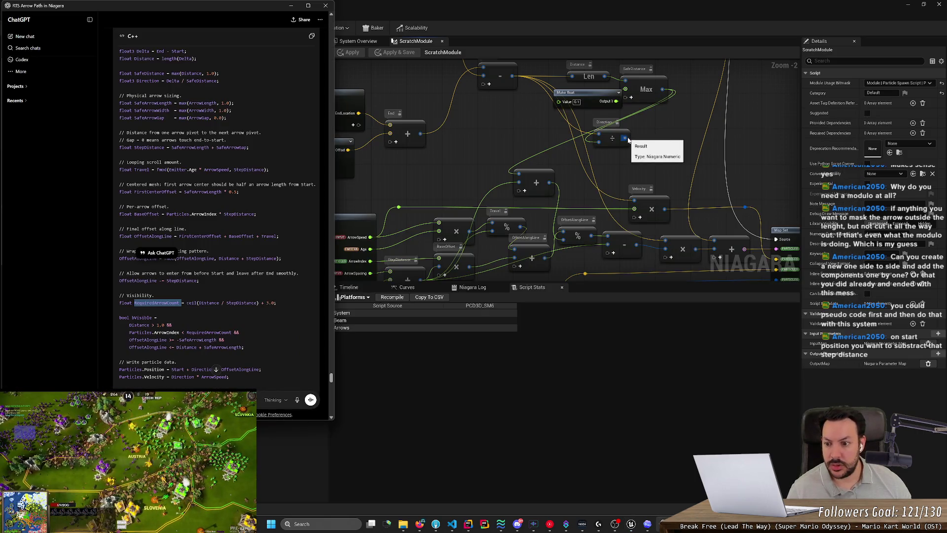
pyautogui.click(157, 303)
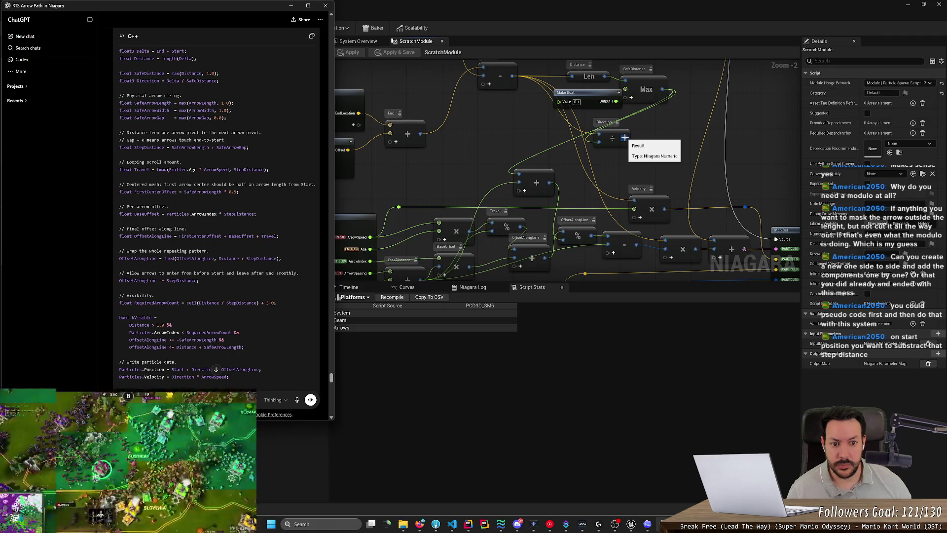
pyautogui.moveTo(625, 138); pyautogui.dragTo(635, 209)
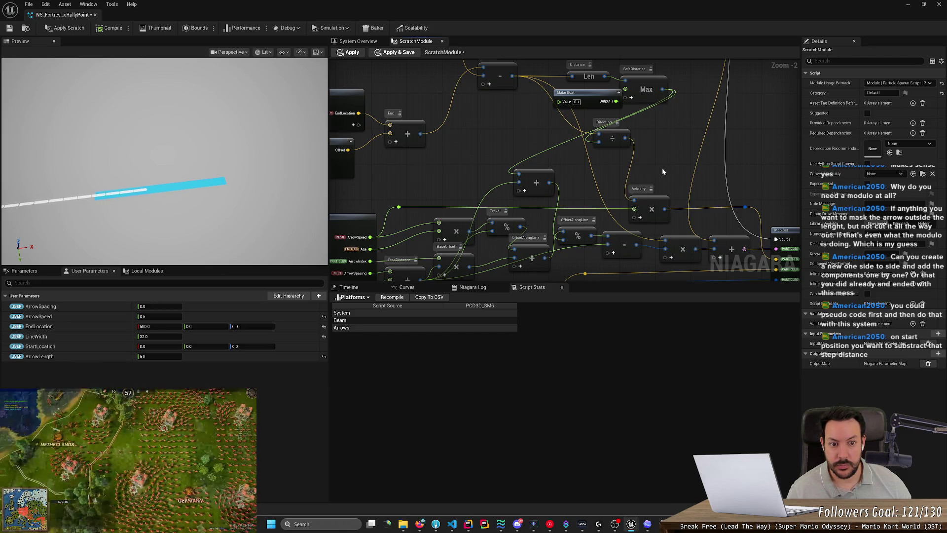
# Step: Rewire the Direction result into the multiply node, then apply and save the scratch module
pyautogui.moveTo(524, 116)
pyautogui.mouseDown()
pyautogui.moveTo(519, 147)
pyautogui.moveTo(508, 114)
pyautogui.mouseUp()
pyautogui.moveTo(599, 128); pyautogui.dragTo(644, 233)
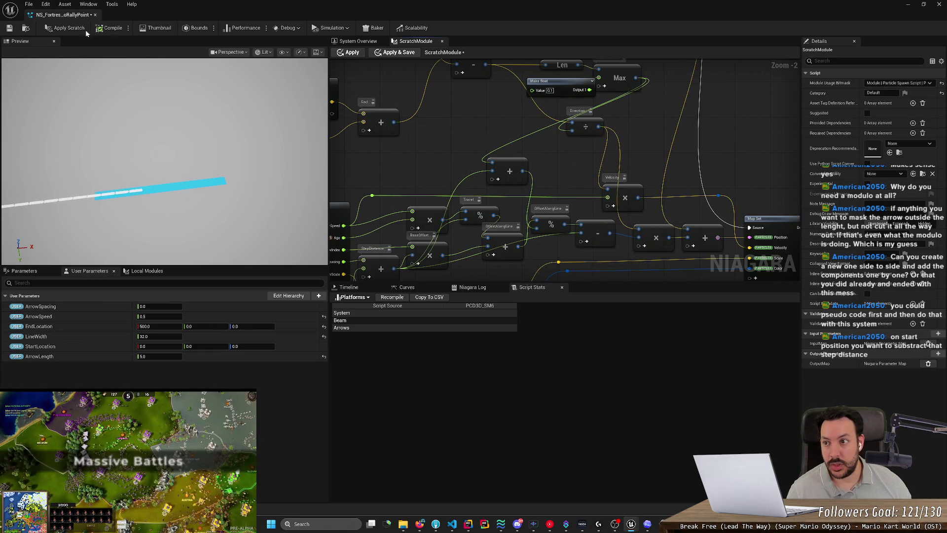
pyautogui.click(9, 27)
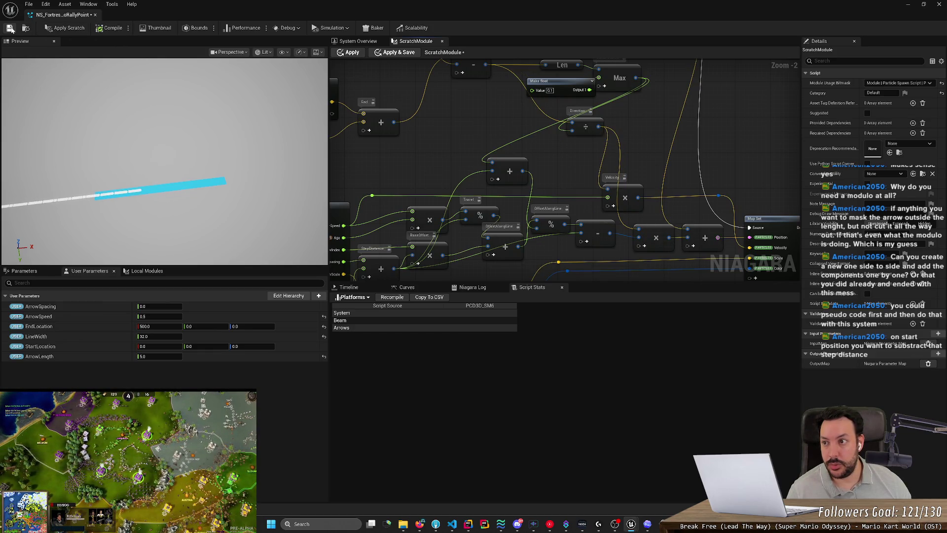
pyautogui.click(68, 29)
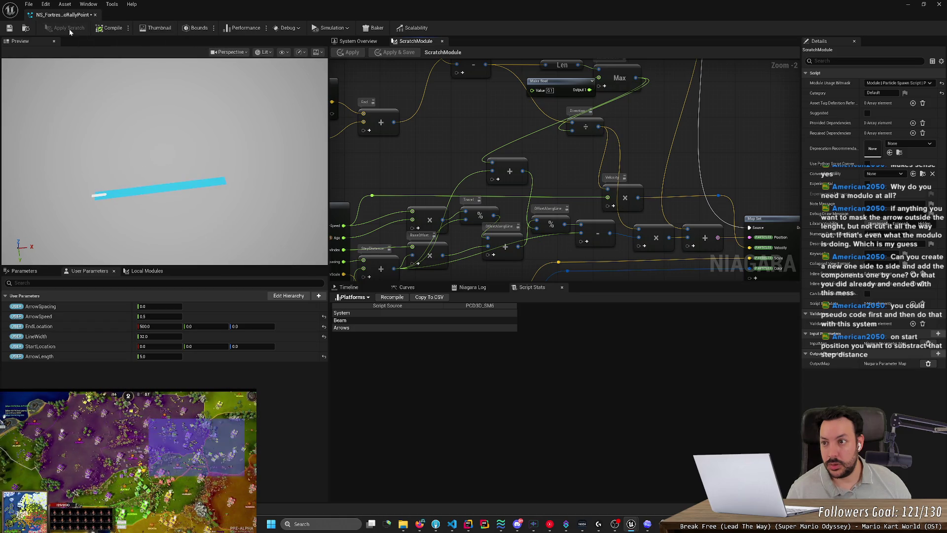
pyautogui.click(10, 28)
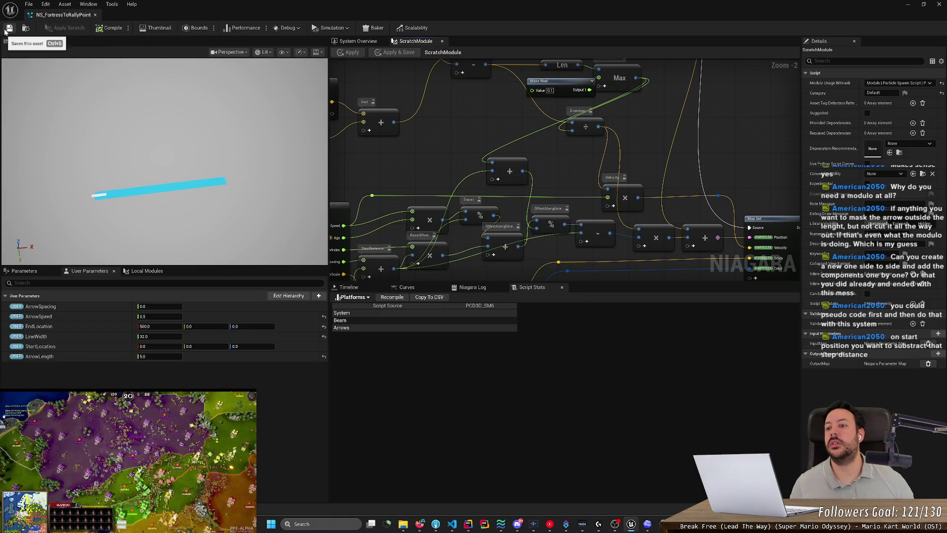
# Step: Select all nodes in the ScratchModule graph
pyautogui.scroll(-5, 630, 187)
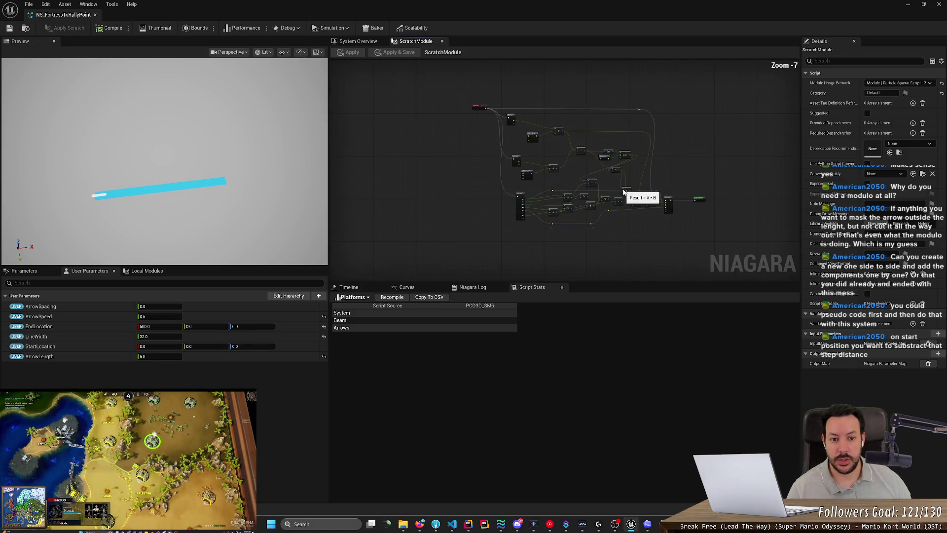
pyautogui.scroll(2, 695, 174)
pyautogui.hotkey('ctrl', 'a')
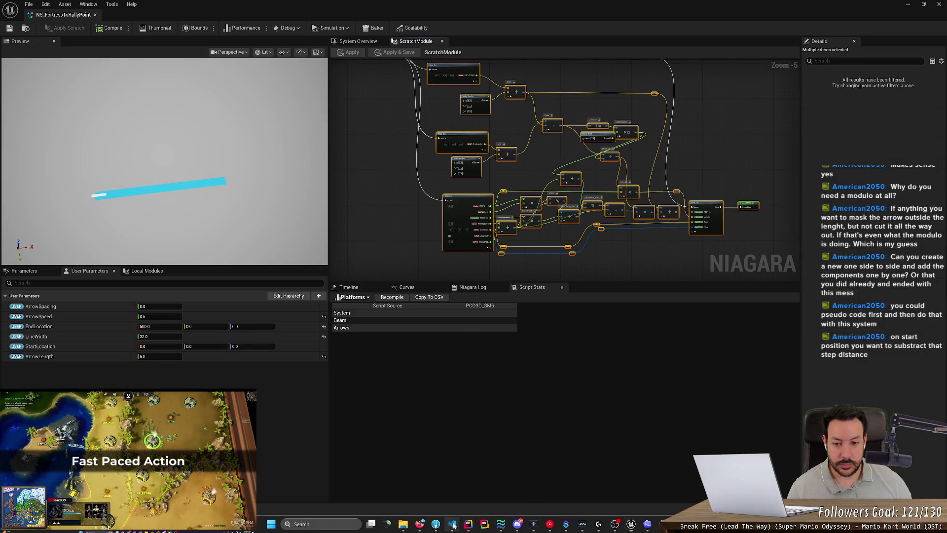
# Step: Paste the copied Niagara graph into VS Code's Untitled-1 and scroll through the node text
pyautogui.click(452, 524)
pyautogui.hotkey('ctrl', 'a')
pyautogui.hotkey('ctrl', 'v')
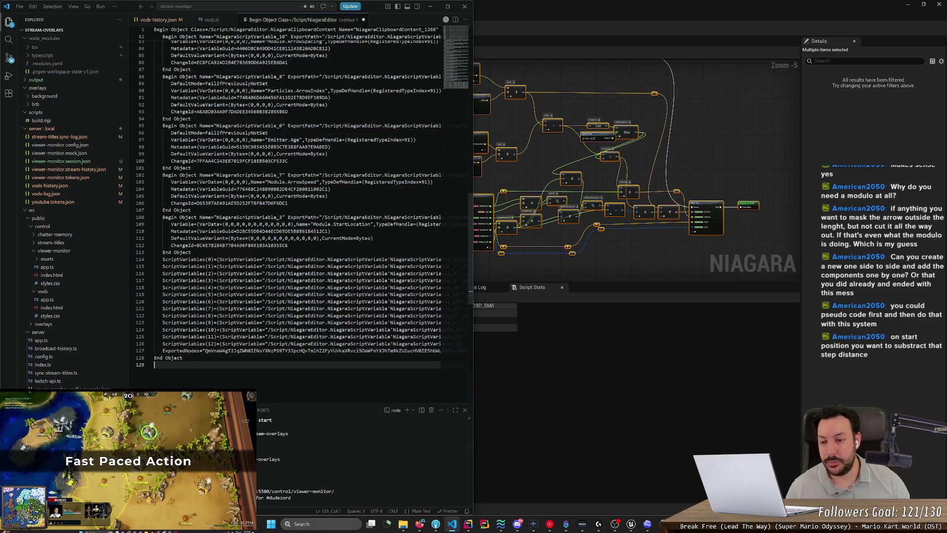
pyautogui.moveTo(448, 103)
pyautogui.mouseDown()
pyautogui.moveTo(458, 21)
pyautogui.moveTo(443, 96)
pyautogui.moveTo(456, 34)
pyautogui.mouseUp()
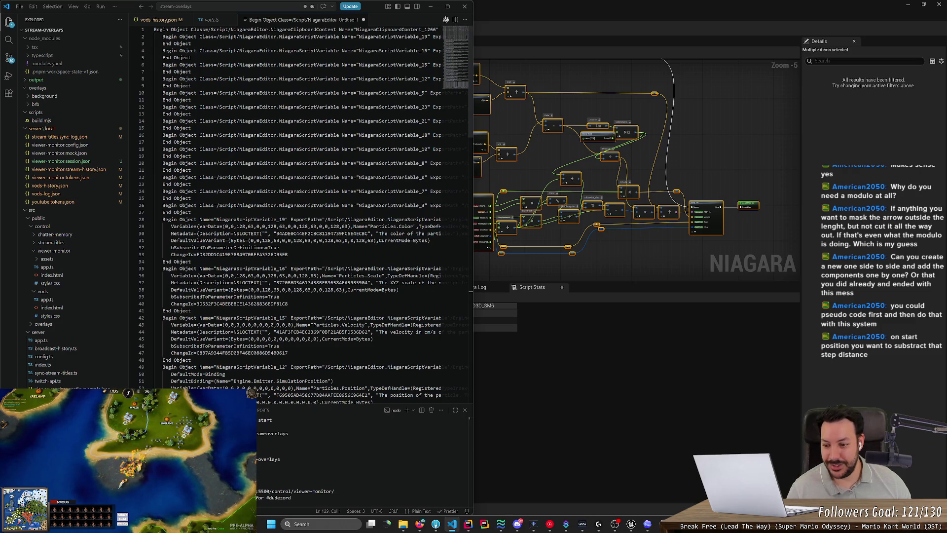
pyautogui.hscroll(10, 296, 212)
pyautogui.hscroll(-10, 296, 212)
pyautogui.hscroll(10, 296, 212)
pyautogui.hscroll(-10, 296, 213)
pyautogui.scroll(-2, 296, 212)
pyautogui.scroll(-20, 296, 212)
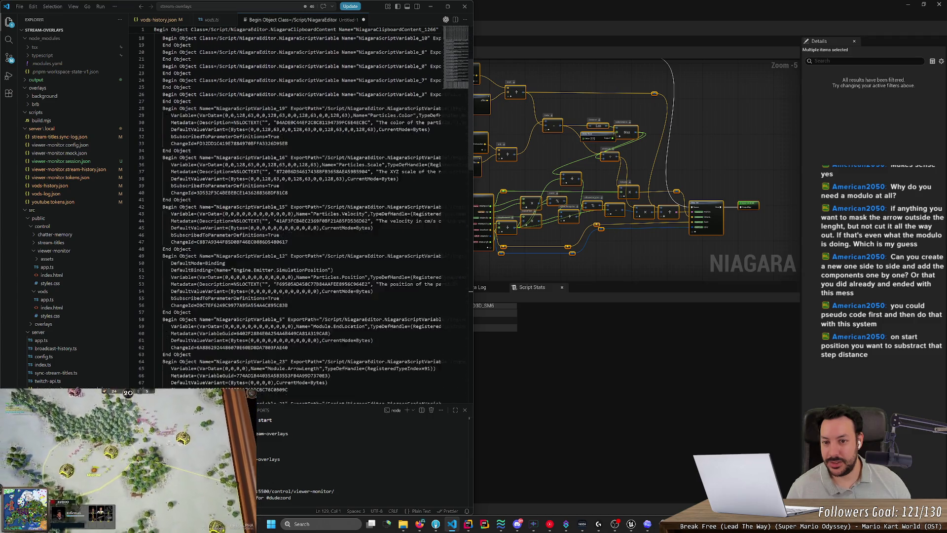
pyautogui.scroll(-1, 296, 188)
pyautogui.scroll(1, 296, 188)
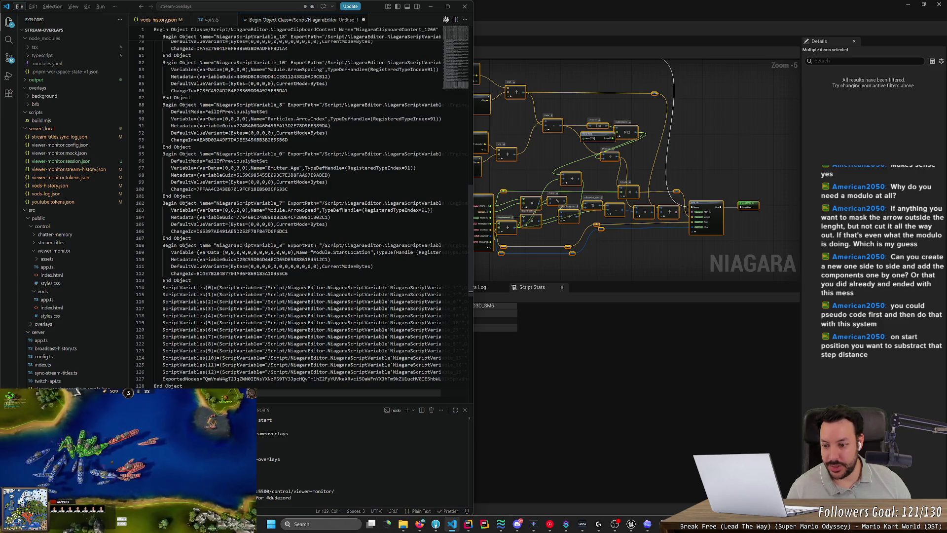
pyautogui.scroll(-1, 296, 212)
pyautogui.scroll(1, 296, 213)
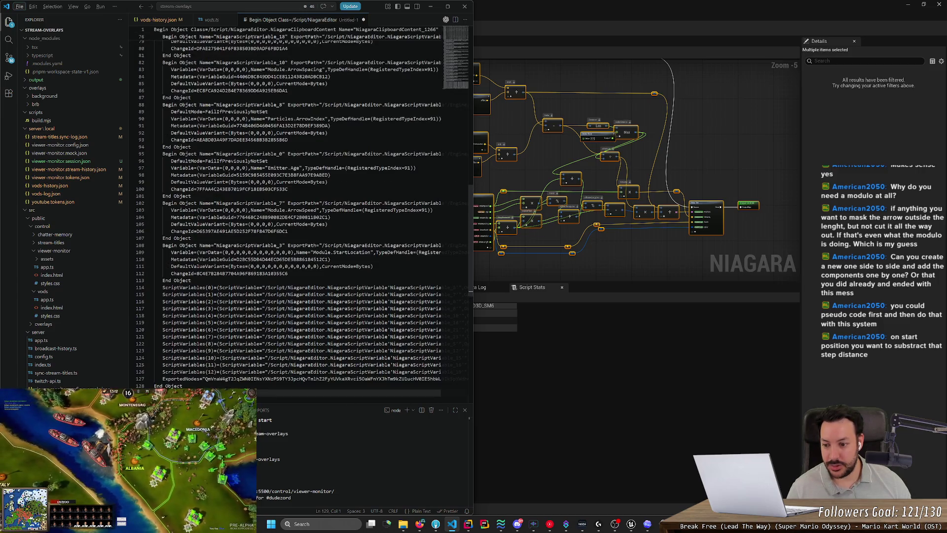
pyautogui.hscroll(15, 296, 207)
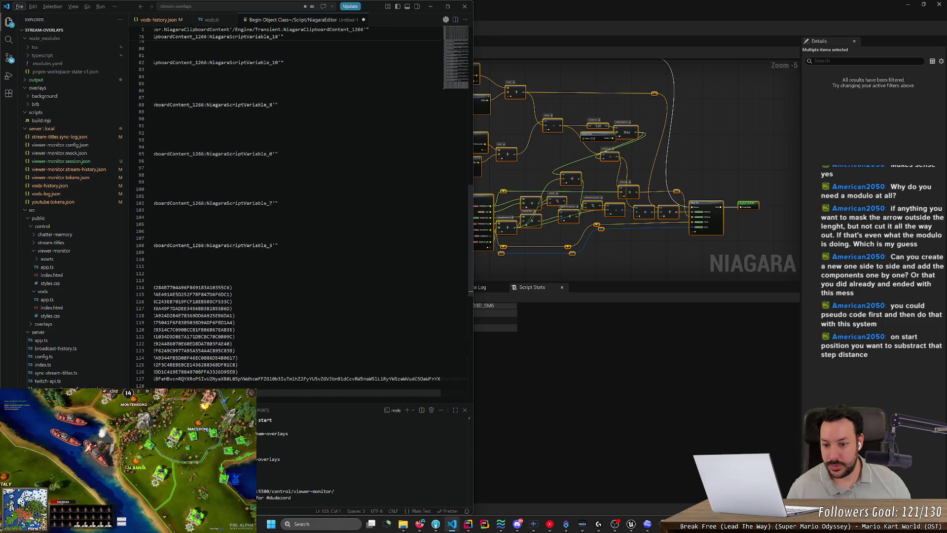
pyautogui.moveTo(311, 400)
pyautogui.mouseDown()
pyautogui.moveTo(461, 392)
pyautogui.moveTo(261, 393)
pyautogui.mouseUp()
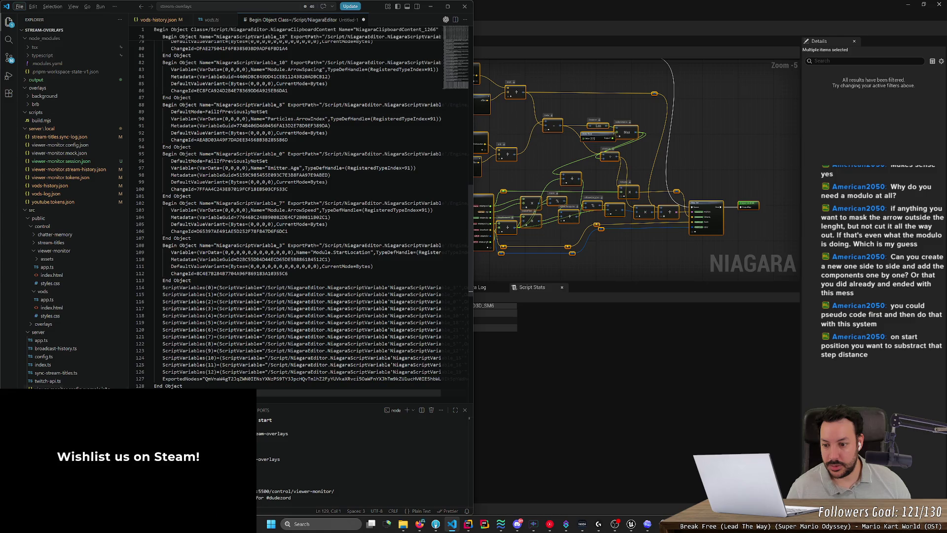
pyautogui.scroll(8, 296, 207)
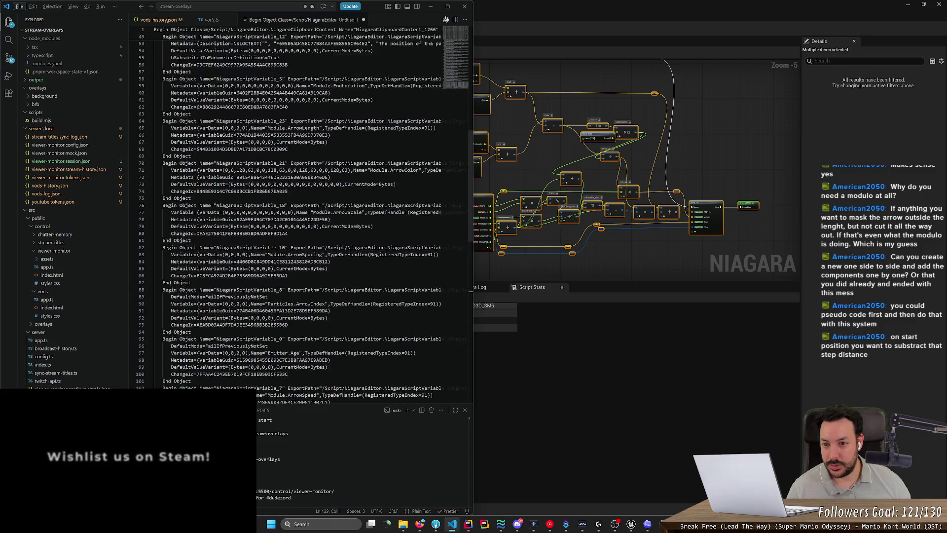
# Step: Close Untitled-1 without saving and return to the Niagara editor
pyautogui.click(643, 263)
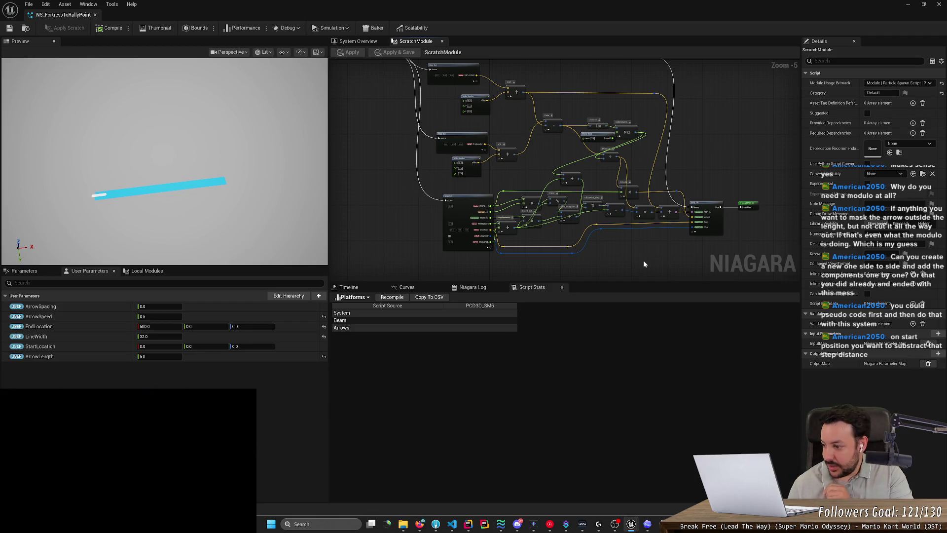
pyautogui.hotkey('alt', 'Tab')
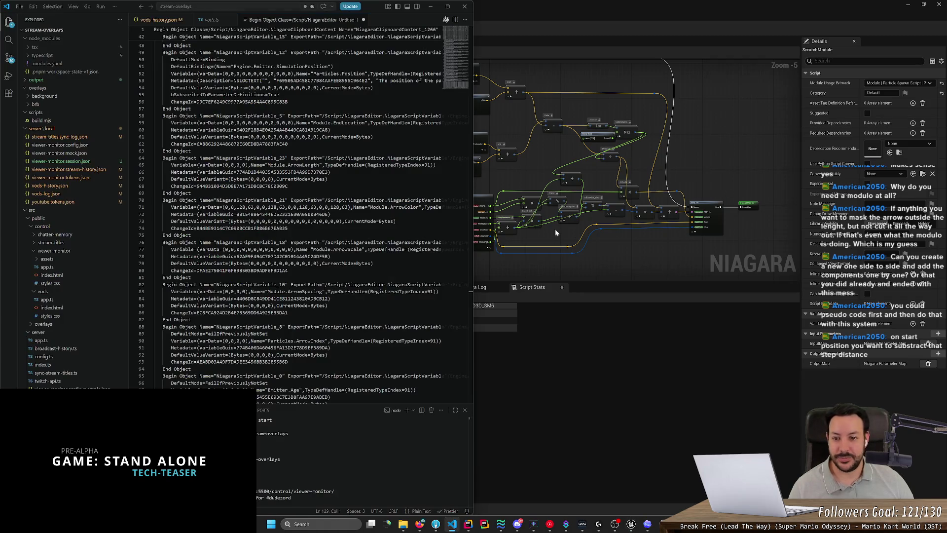
pyautogui.middleClick(321, 21)
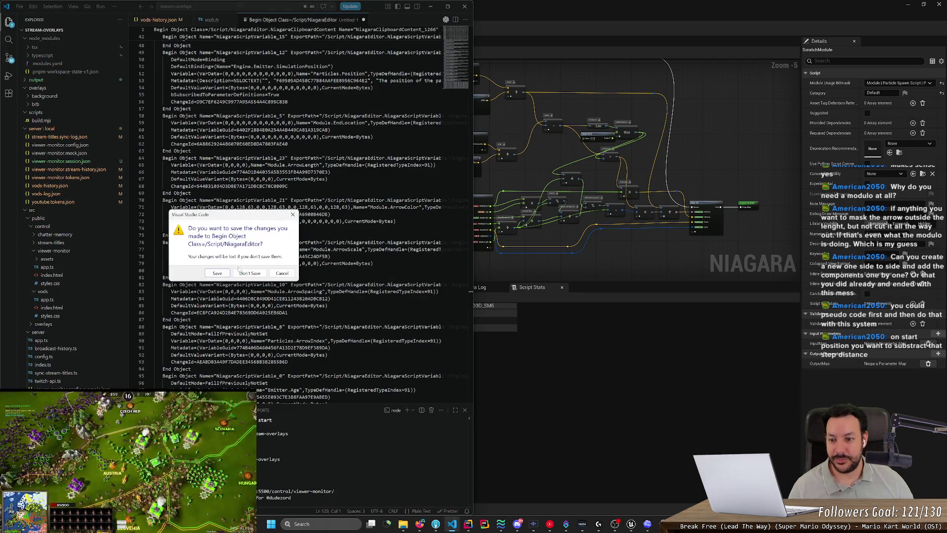
pyautogui.click(248, 272)
pyautogui.click(536, 164)
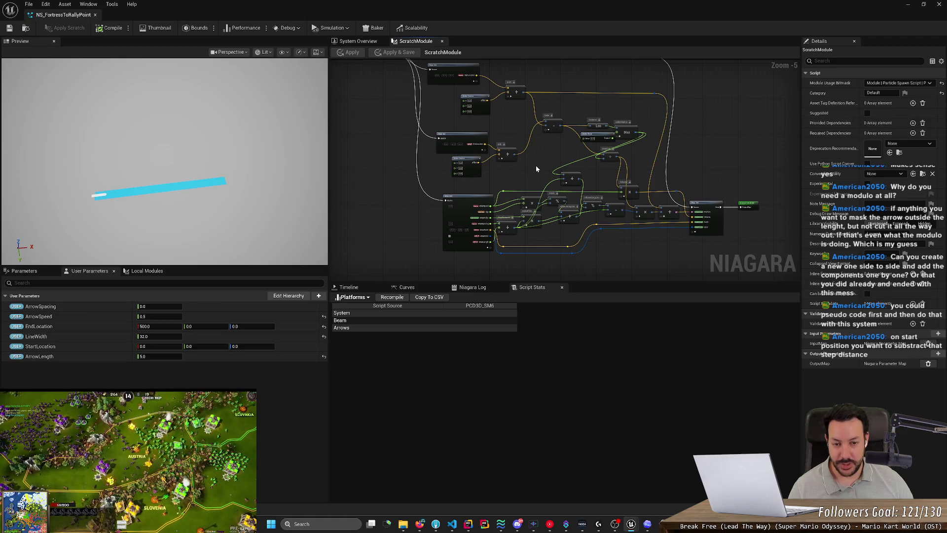
pyautogui.scroll(4, 536, 165)
pyautogui.scroll(-3, 537, 168)
pyautogui.scroll(2, 537, 167)
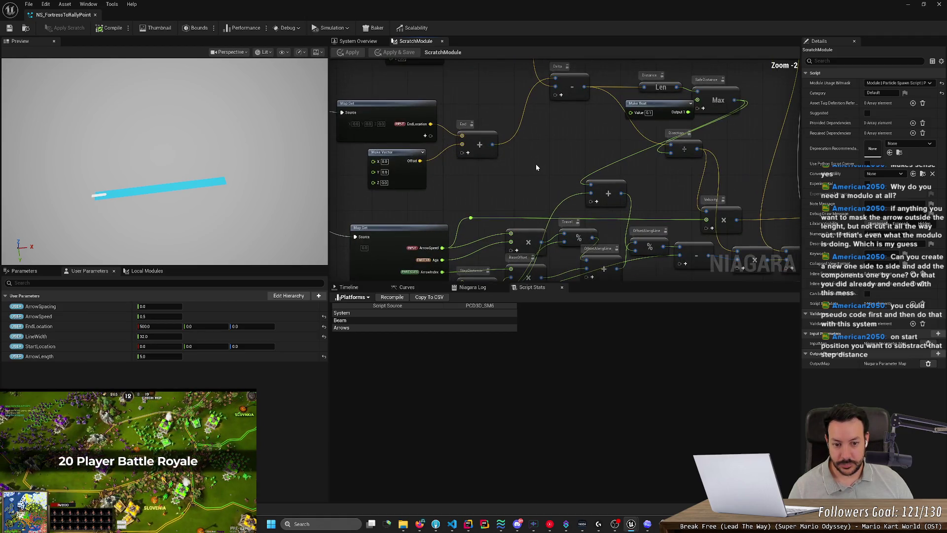
pyautogui.click(647, 525)
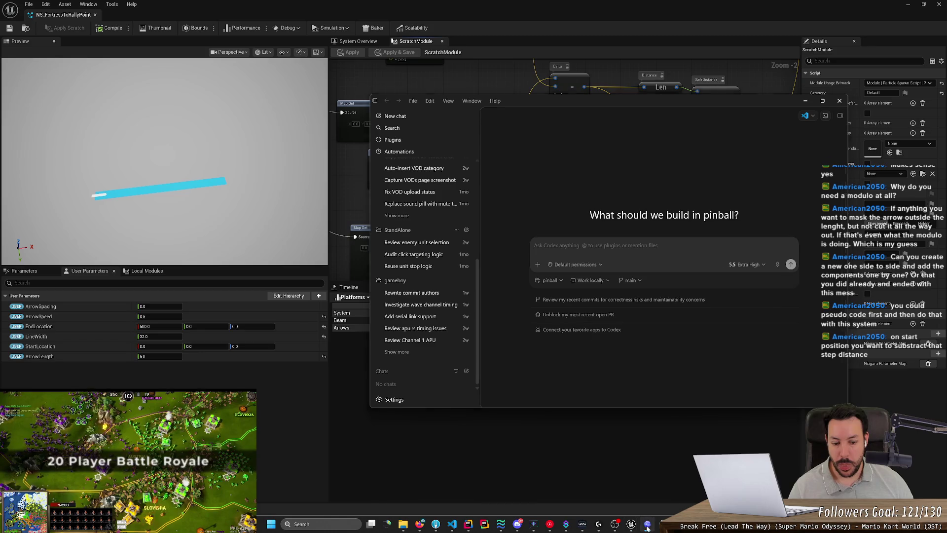
pyautogui.click(647, 525)
pyautogui.click(662, 524)
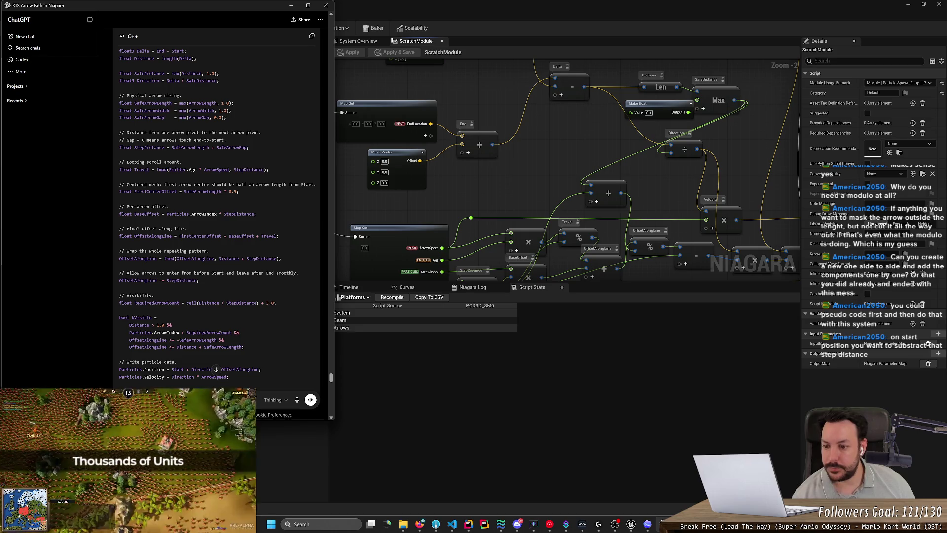
pyautogui.scroll(-3, 216, 215)
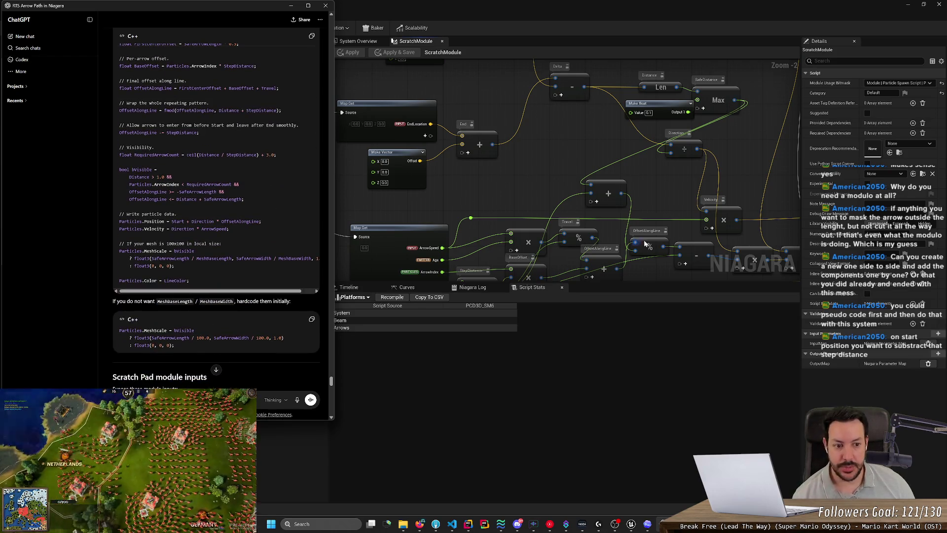
pyautogui.click(651, 203)
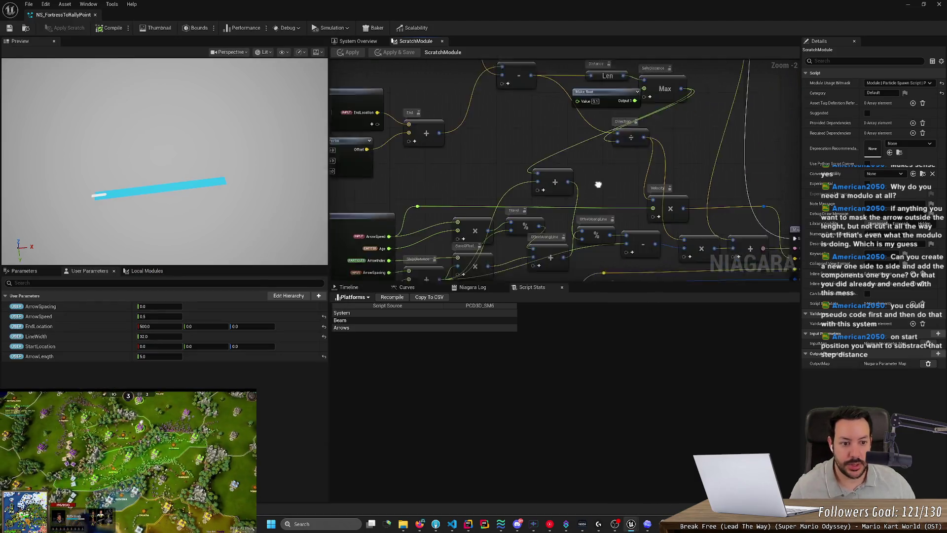
pyautogui.moveTo(651, 276)
pyautogui.mouseDown()
pyautogui.moveTo(668, 171)
pyautogui.moveTo(625, 187)
pyautogui.moveTo(650, 210)
pyautogui.mouseUp()
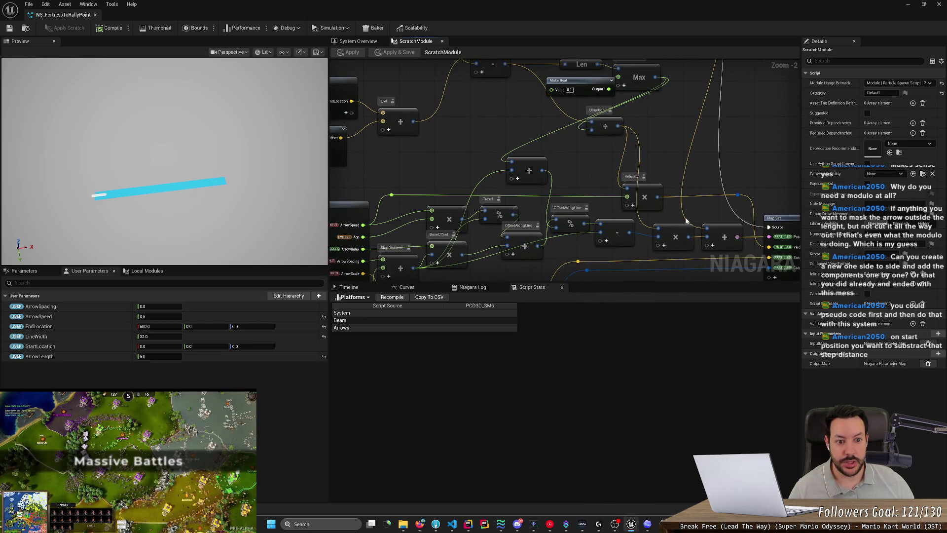
pyautogui.hotkey('alt', 'Tab')
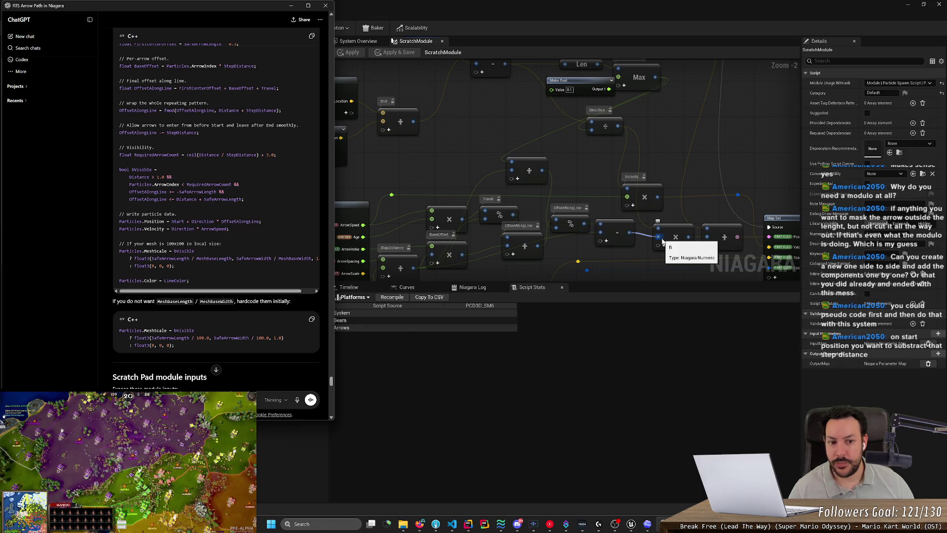
pyautogui.hotkey('alt', 'Tab')
pyautogui.scroll(2, 626, 245)
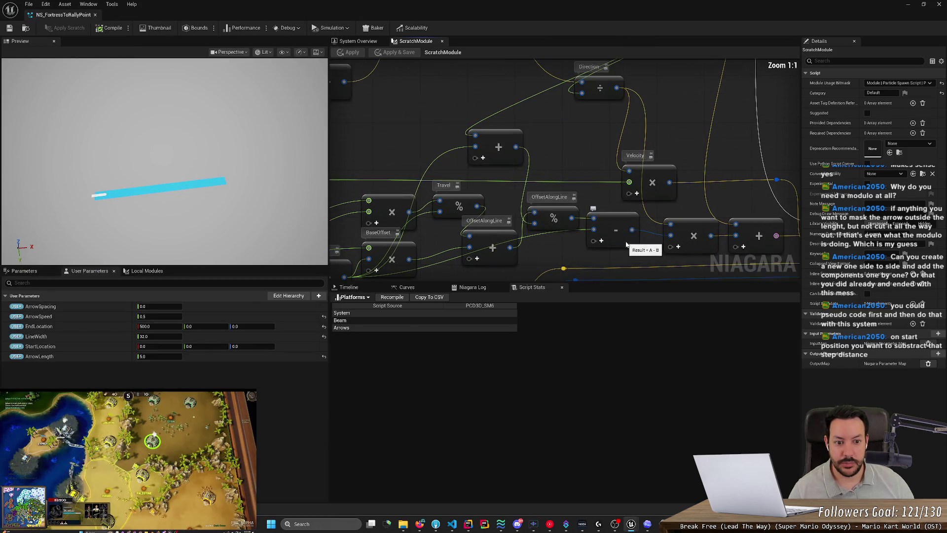
pyautogui.hotkey('alt', 'Tab')
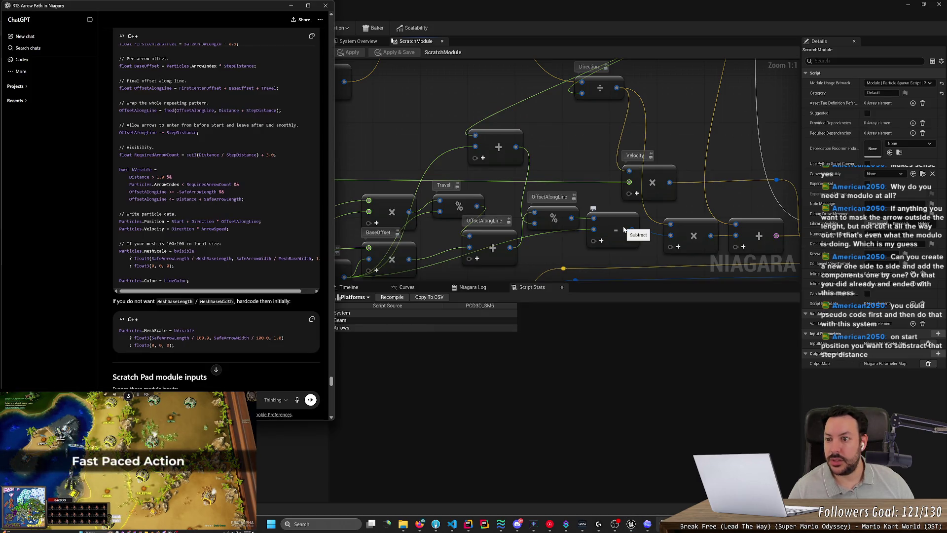
pyautogui.scroll(-3, 656, 237)
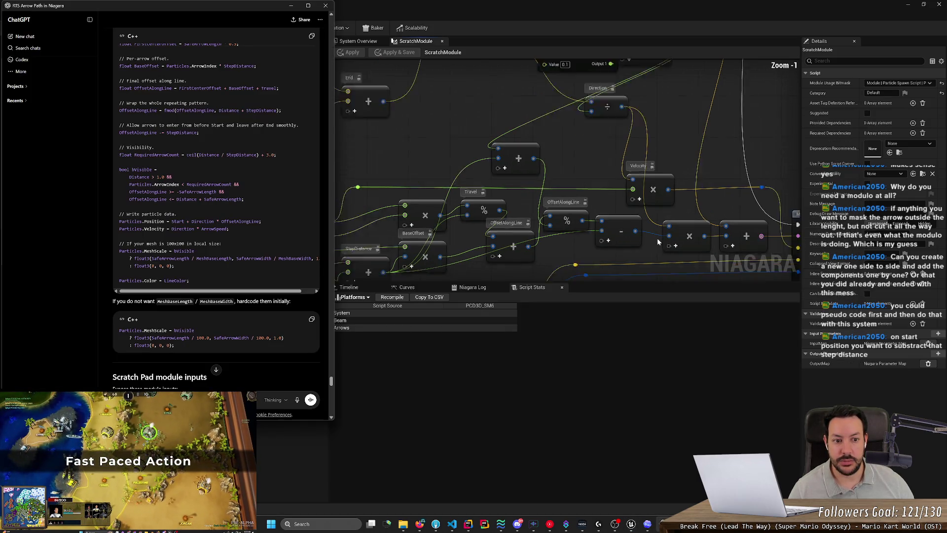
pyautogui.hotkey('alt', 'Tab')
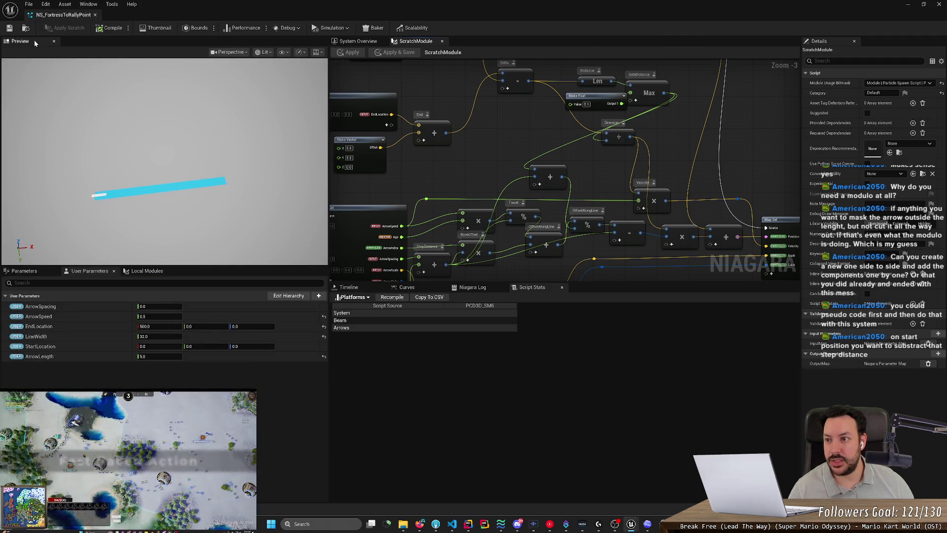
# Step: Set the ArrowLength user parameter to 2500
pyautogui.scroll(3, 85, 227)
pyautogui.moveTo(84, 227)
pyautogui.mouseDown()
pyautogui.moveTo(59, 165)
pyautogui.moveTo(130, 203)
pyautogui.moveTo(141, 232)
pyautogui.mouseUp()
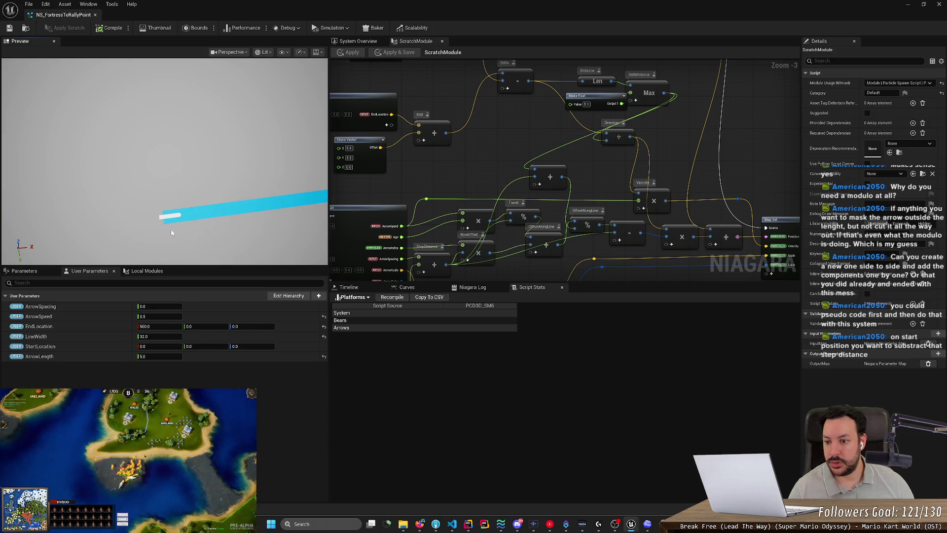
pyautogui.moveTo(151, 358); pyautogui.dragTo(176, 360)
pyautogui.click(163, 356)
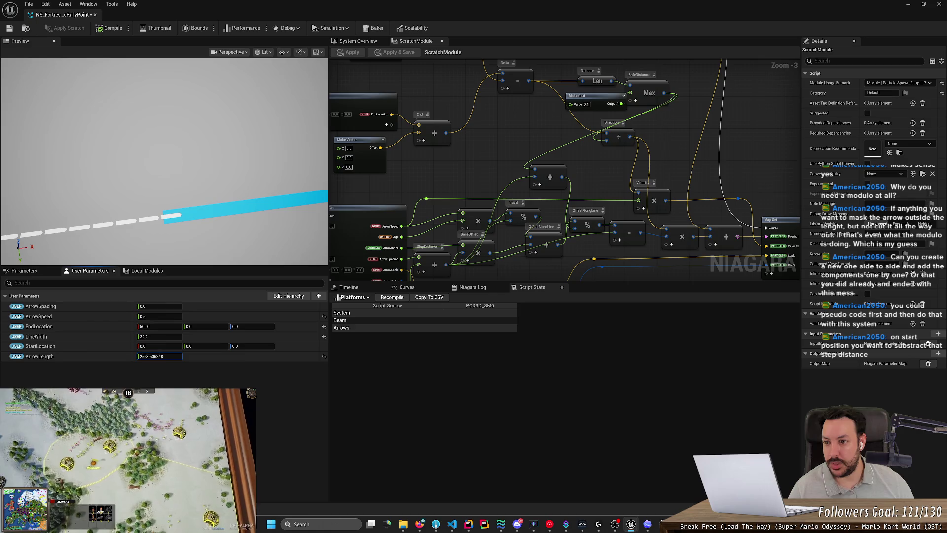
pyautogui.click(175, 357)
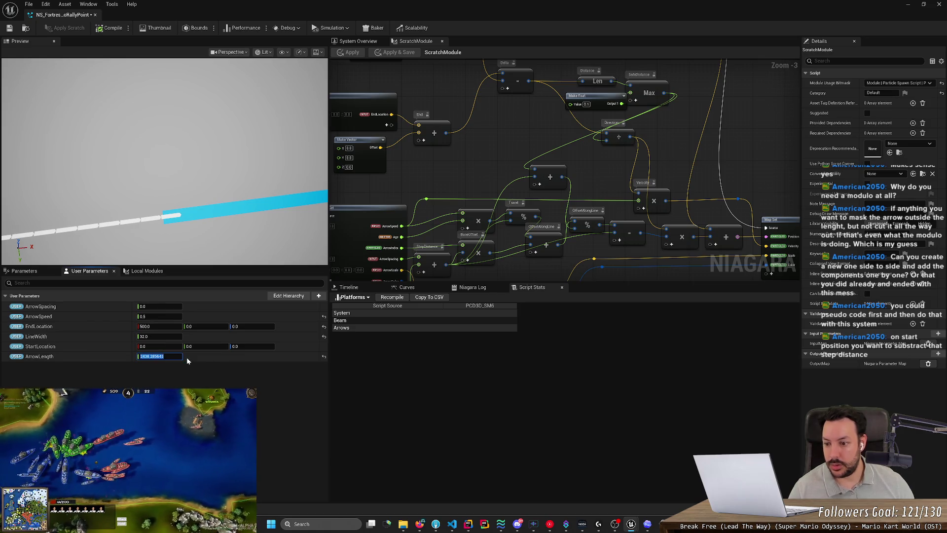
pyautogui.write('2500')
pyautogui.press('Return')
# Step: Try ArrowSpacing at 100 and 0, keep ArrowSpeed at 100, and save the system
pyautogui.click(168, 306)
pyautogui.write('1')
pyautogui.write('0')
pyautogui.press('Return')
pyautogui.write('0')
pyautogui.press('Return')
pyautogui.press('Tab')
pyautogui.write('0')
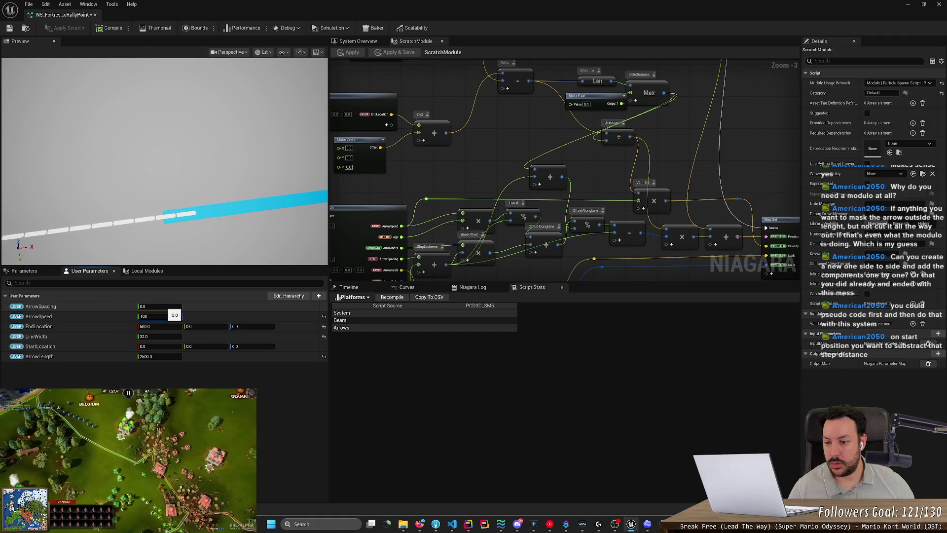
pyautogui.press('Return')
pyautogui.hotkey('ctrl', 's')
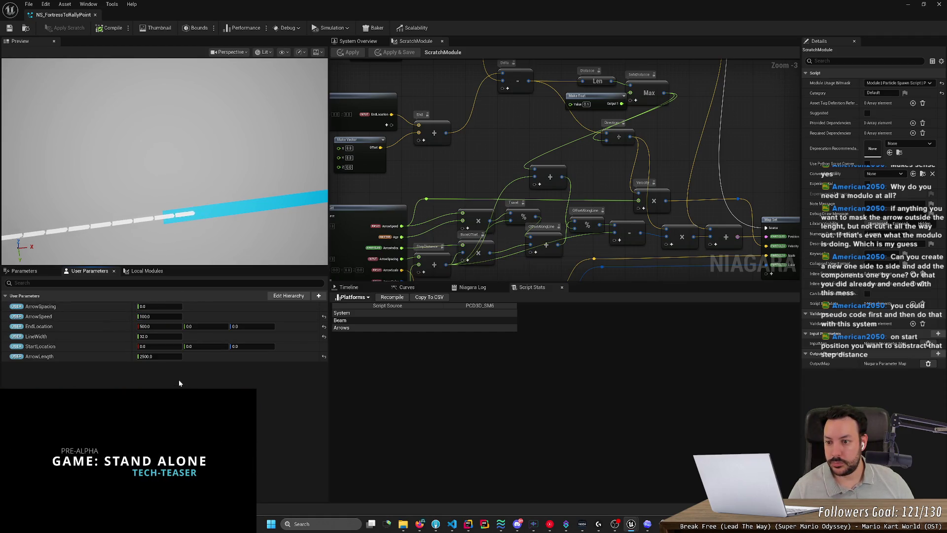
# Step: Set ArrowSpacing to 2500
pyautogui.click(158, 306)
pyautogui.write('1')
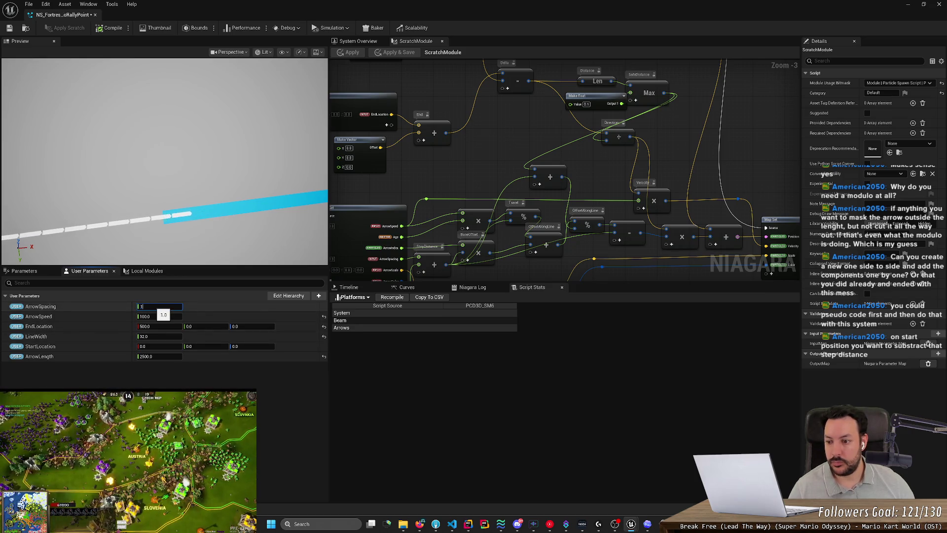
pyautogui.write('000')
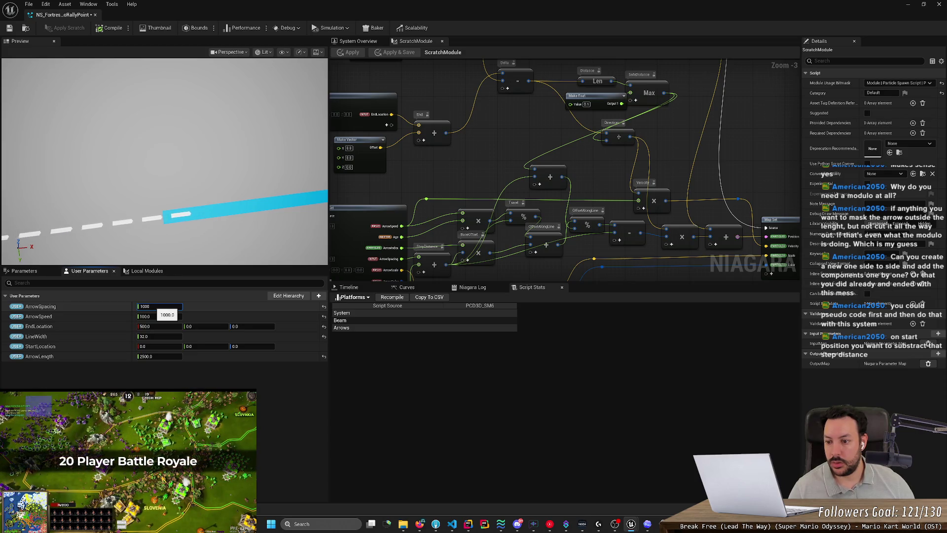
pyautogui.write('2500')
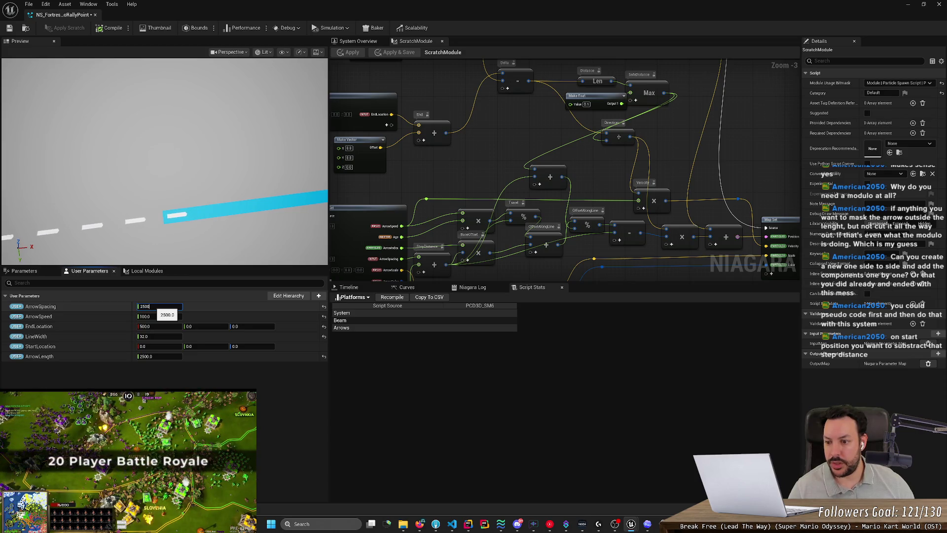
pyautogui.press('Return')
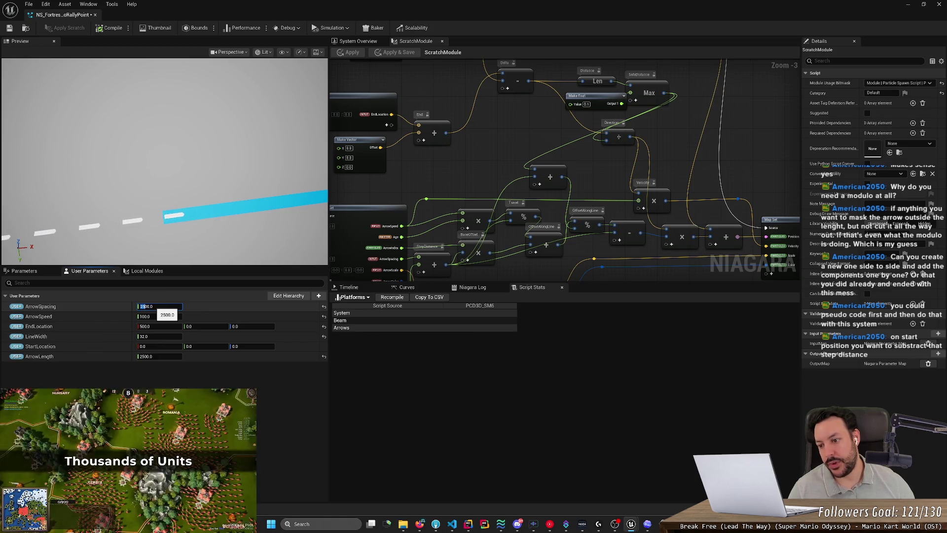
pyautogui.click(142, 307)
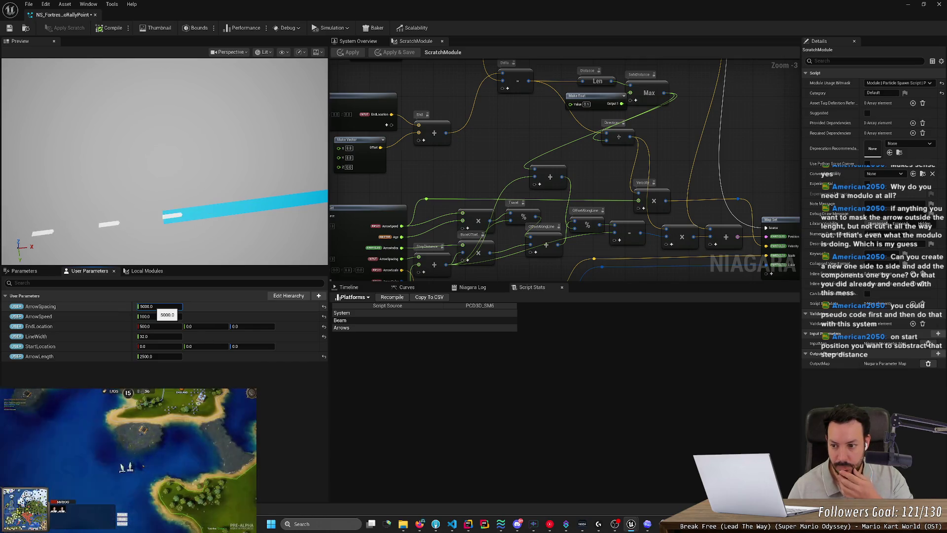
pyautogui.write('25')
pyautogui.press('Return')
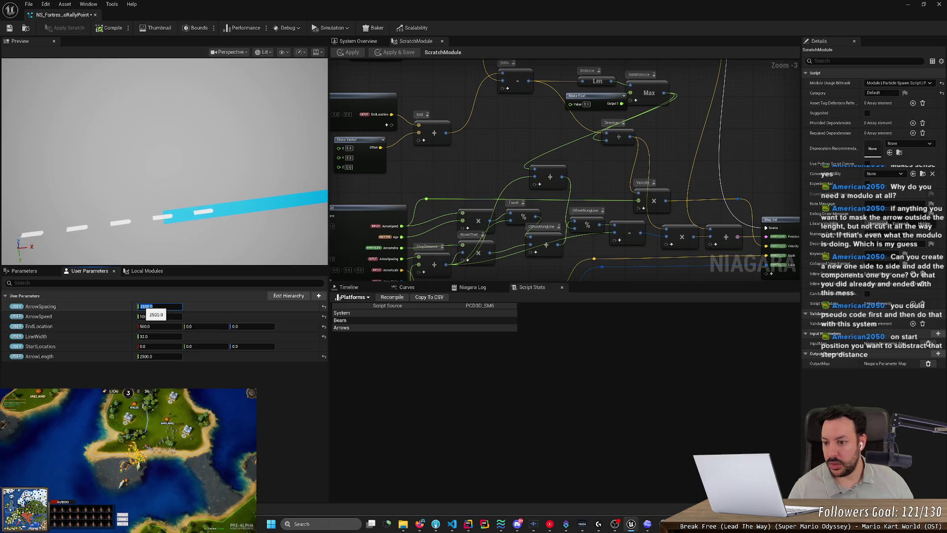
# Step: Try EndLocation X at 10, then set it back to 500
pyautogui.click(156, 326)
pyautogui.press('Left')
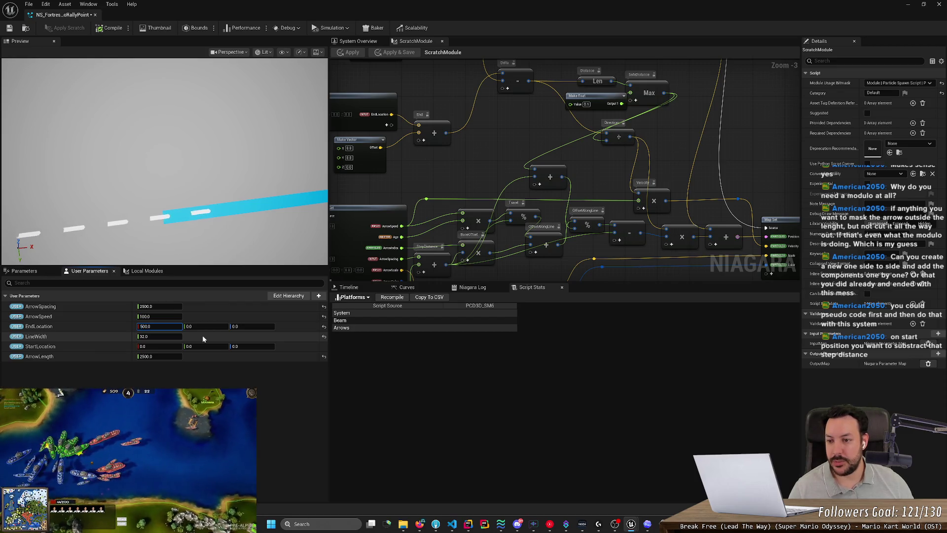
pyautogui.write('0')
pyautogui.hotkey('ctrl', 'a')
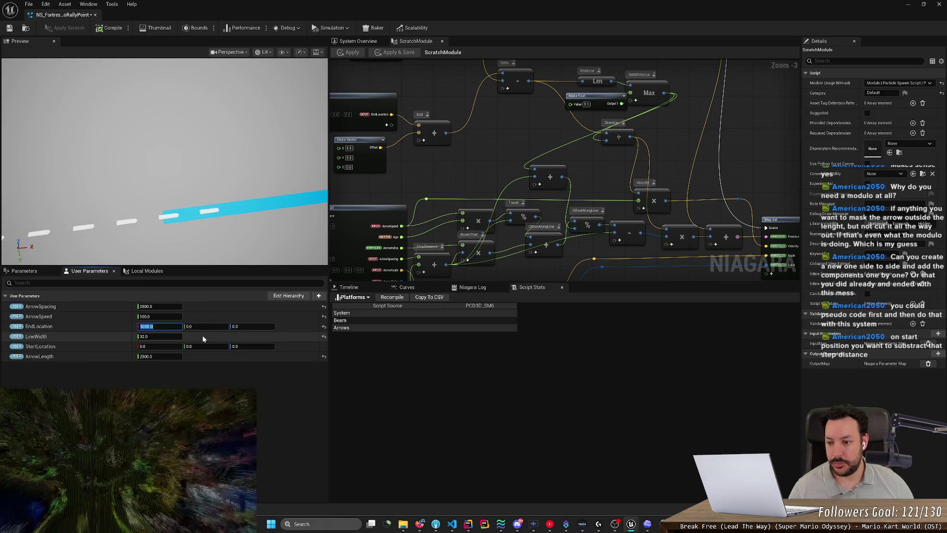
pyautogui.write('10')
pyautogui.press('Return')
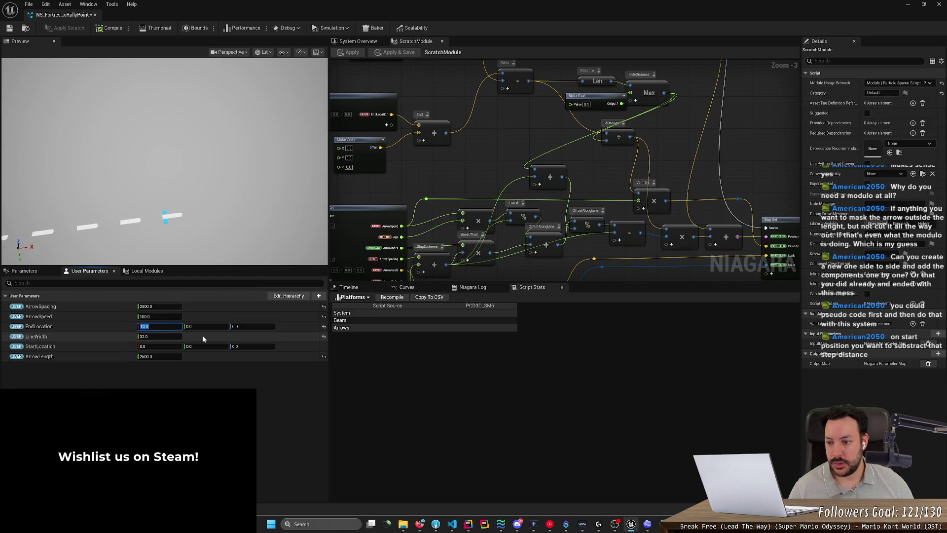
pyautogui.press('Home')
pyautogui.hotkey('shift', 'Right')
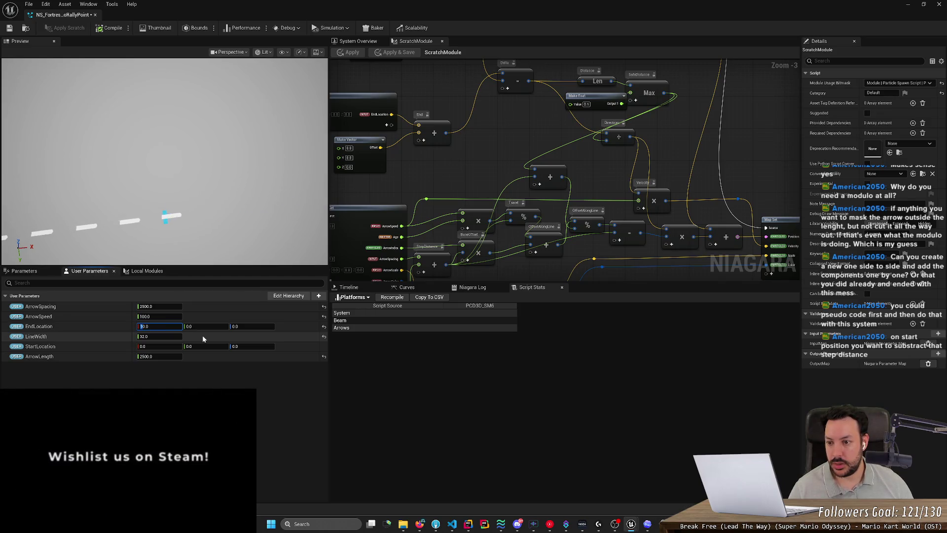
pyautogui.write('50')
pyautogui.press('Return')
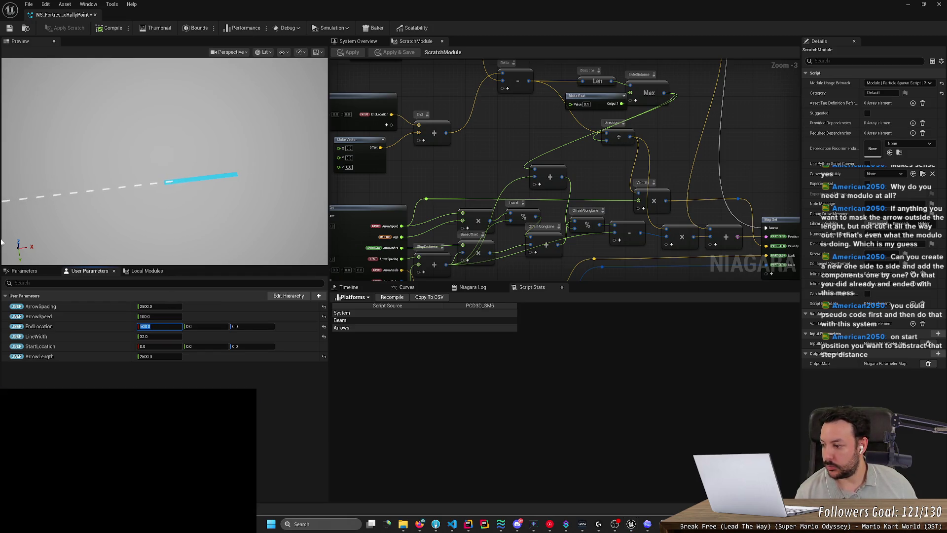
pyautogui.click(259, 177)
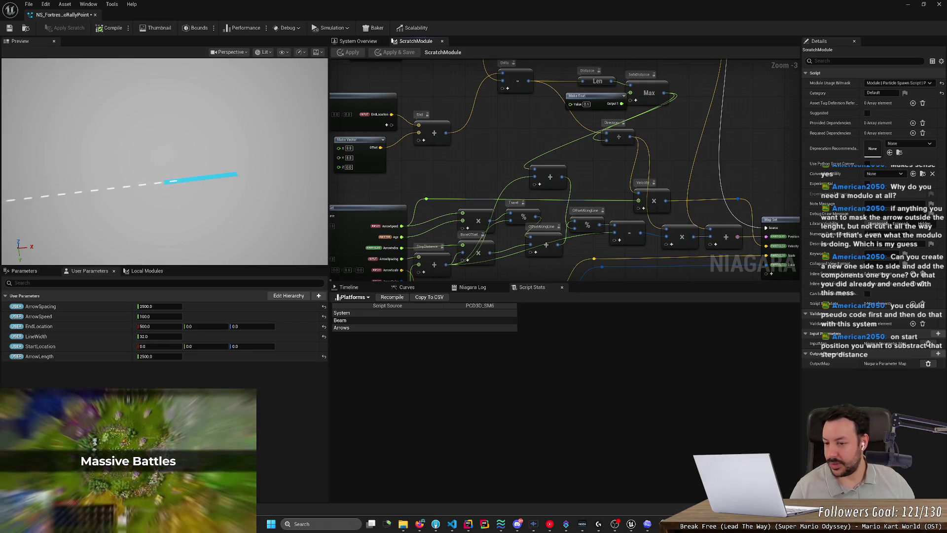
pyautogui.scroll(3, 138, 161)
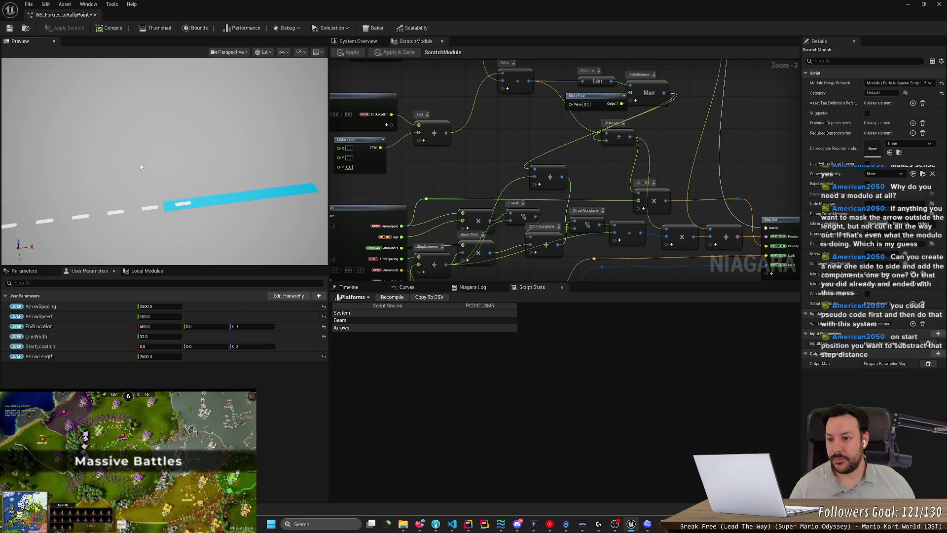
pyautogui.scroll(2, 144, 185)
pyautogui.scroll(3, 144, 186)
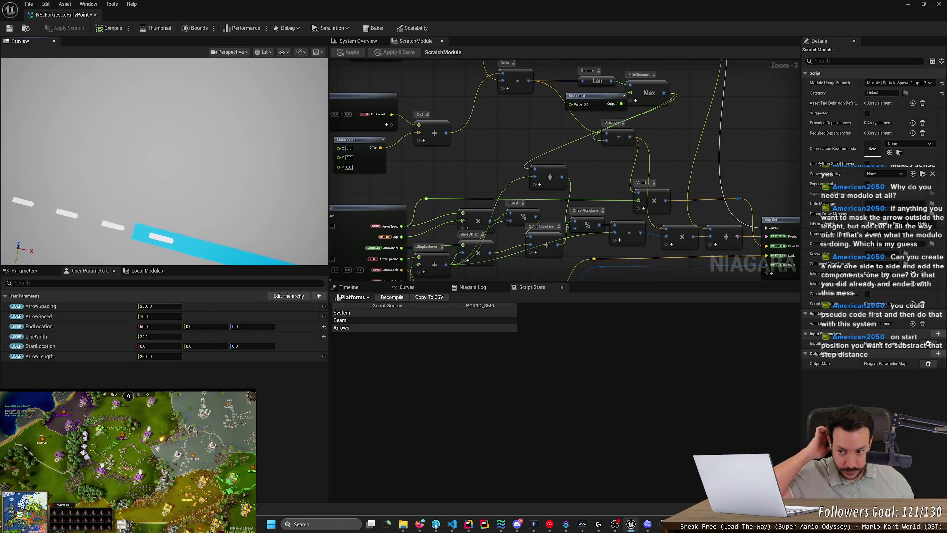
pyautogui.scroll(-4, 144, 186)
pyautogui.moveTo(148, 184)
pyautogui.mouseDown()
pyautogui.moveTo(201, 180)
pyautogui.moveTo(179, 177)
pyautogui.mouseUp()
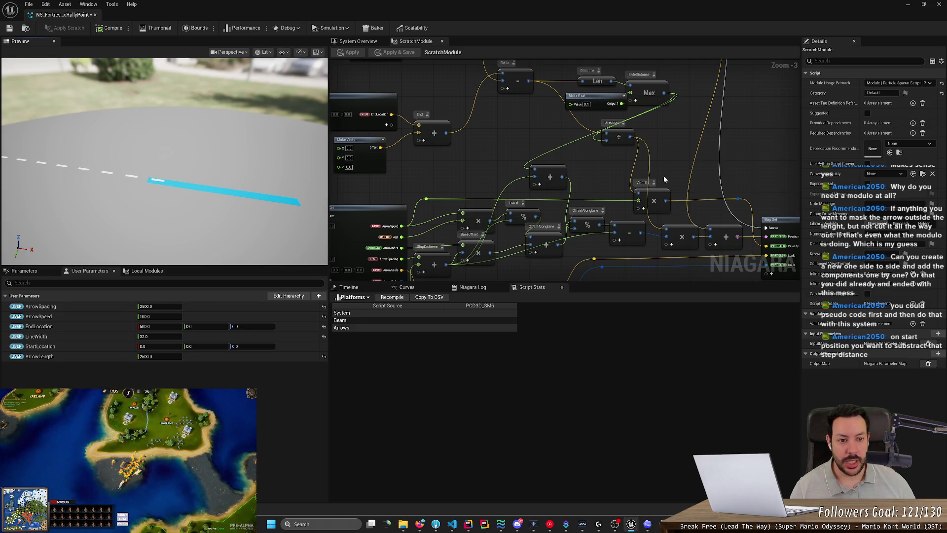
pyautogui.click(359, 42)
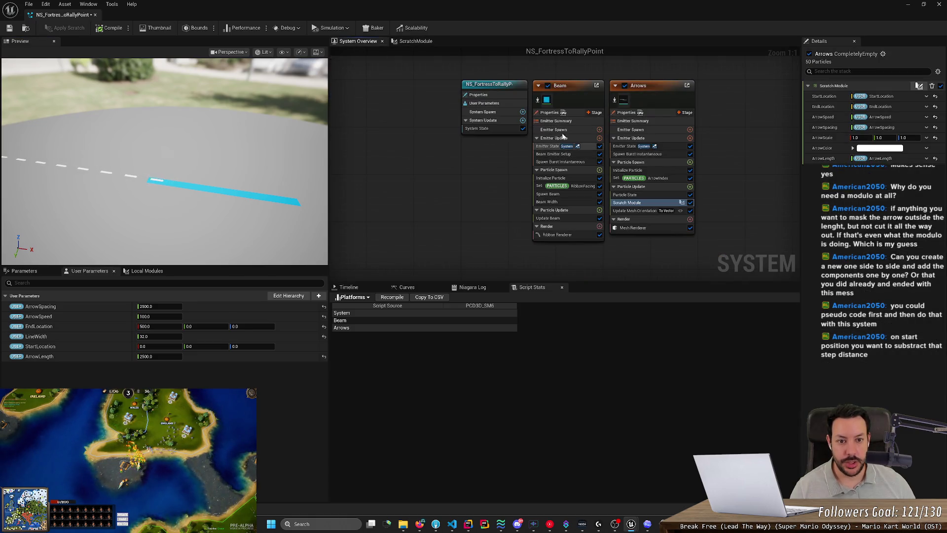
# Step: Select Beam's Ribbon Renderer, give it M_PlayerMint, and browse the material list
pyautogui.click(557, 235)
pyautogui.click(911, 106)
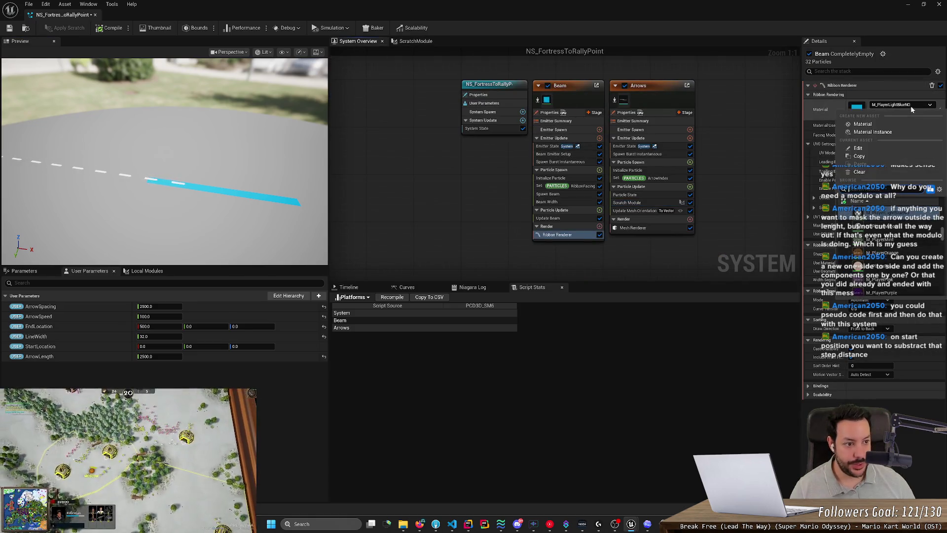
pyautogui.click(898, 240)
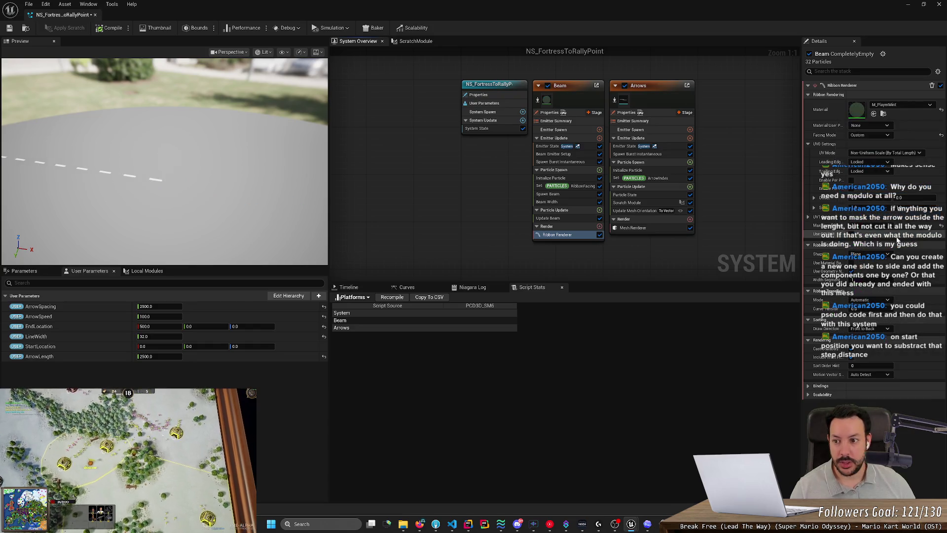
pyautogui.click(903, 105)
pyautogui.scroll(-3, 888, 256)
pyautogui.scroll(-5, 925, 275)
pyautogui.scroll(5, 912, 267)
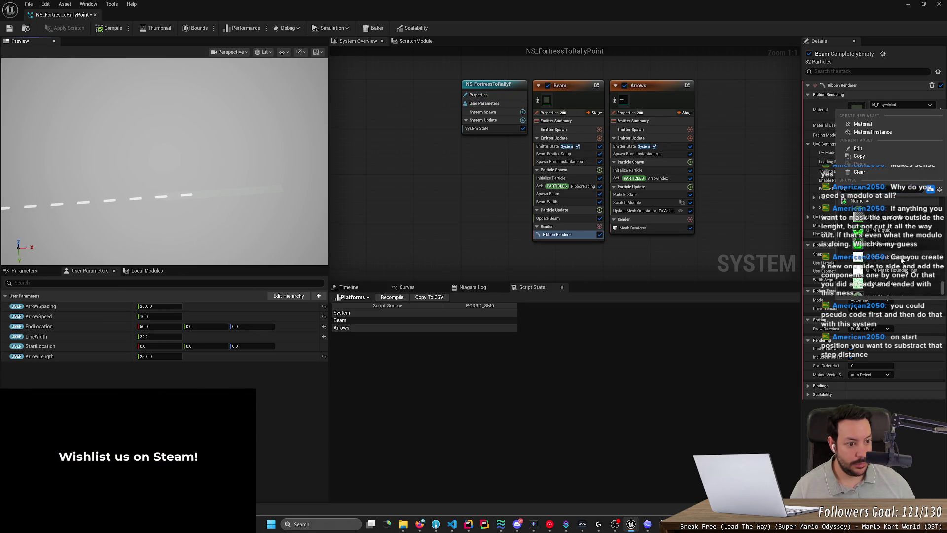
pyautogui.scroll(2, 901, 254)
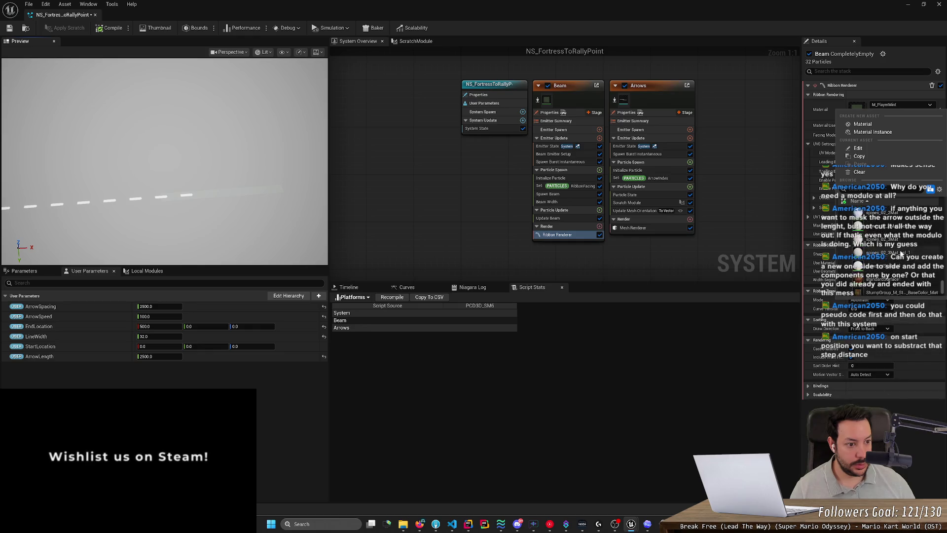
pyautogui.scroll(2, 901, 255)
pyautogui.scroll(2, 901, 255)
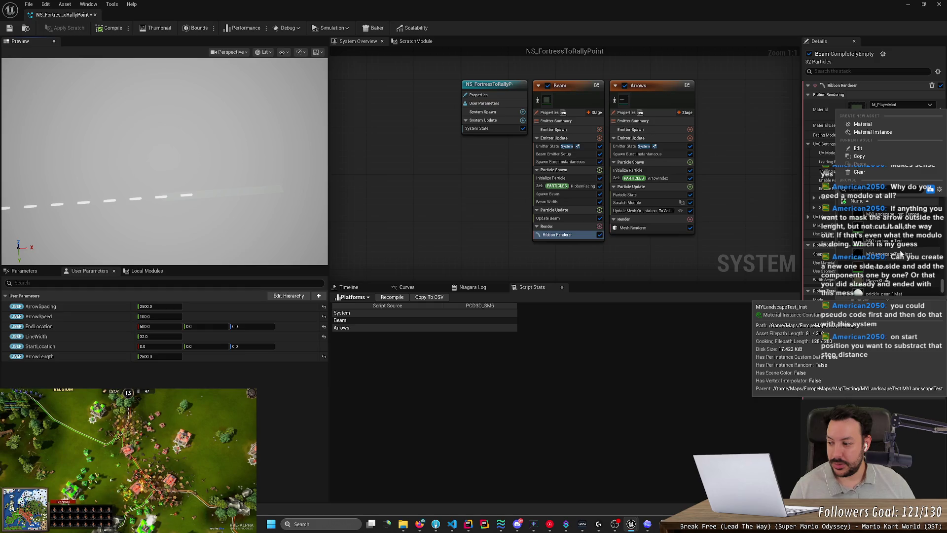
pyautogui.press('Escape')
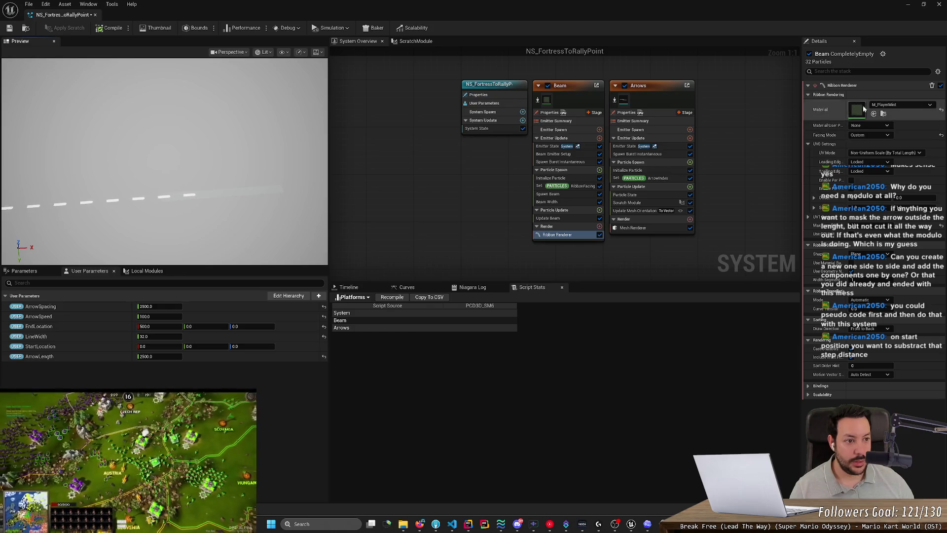
# Step: Change the beam ribbon's material to M_PlayerGreen
pyautogui.click(898, 104)
pyautogui.scroll(3, 910, 237)
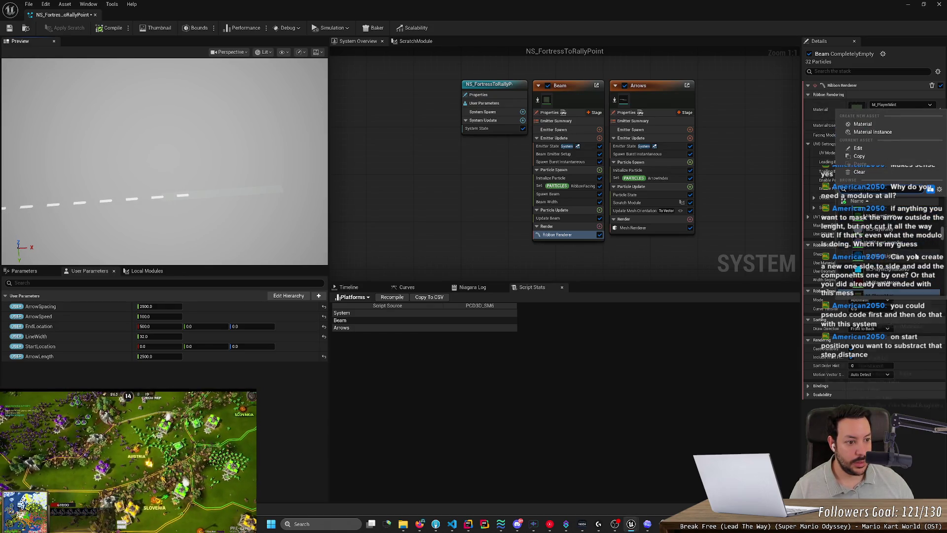
pyautogui.click(916, 256)
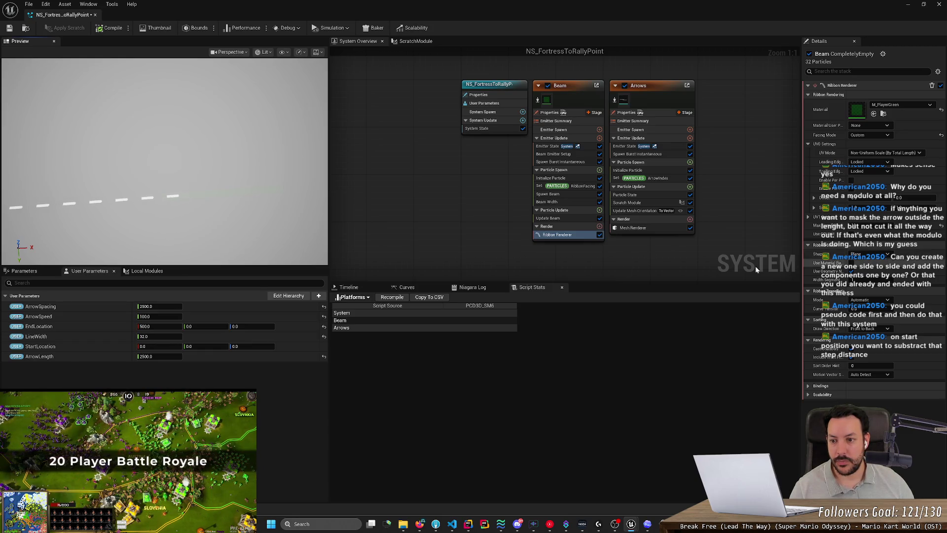
pyautogui.moveTo(285, 227)
pyautogui.mouseDown()
pyautogui.moveTo(282, 197)
pyautogui.moveTo(281, 226)
pyautogui.moveTo(262, 212)
pyautogui.mouseUp()
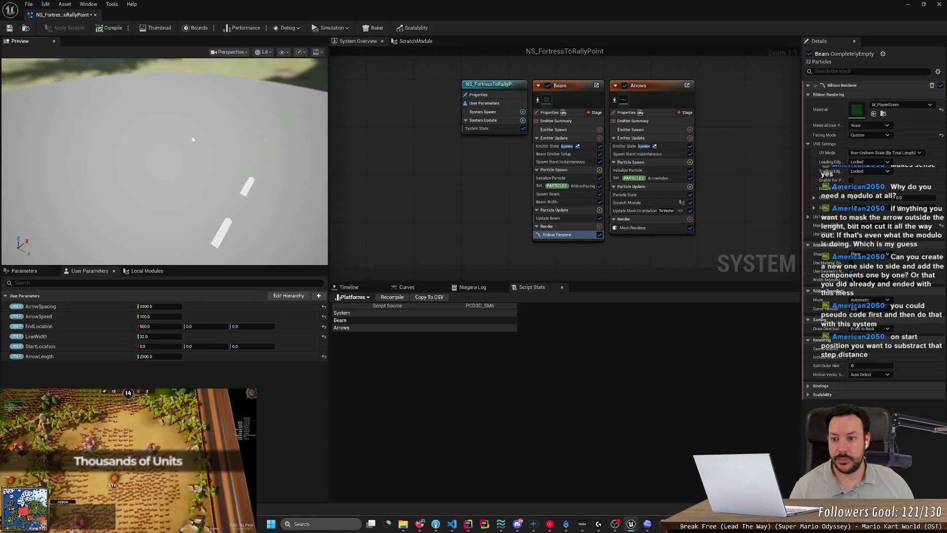
pyautogui.click(911, 104)
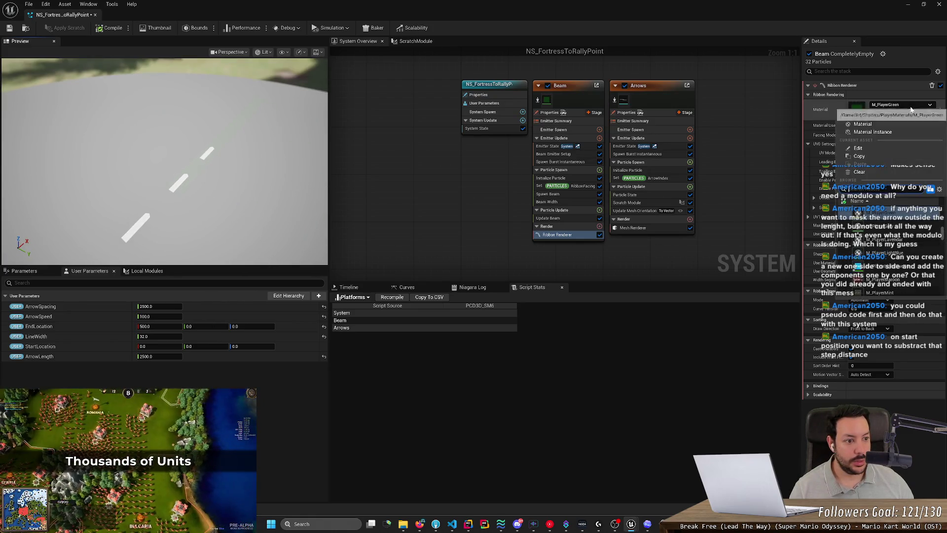
# Step: Try M_PlayerLightBlue and then M_LMagic_Fire_UV_9x9 on the beam ribbon
pyautogui.click(906, 256)
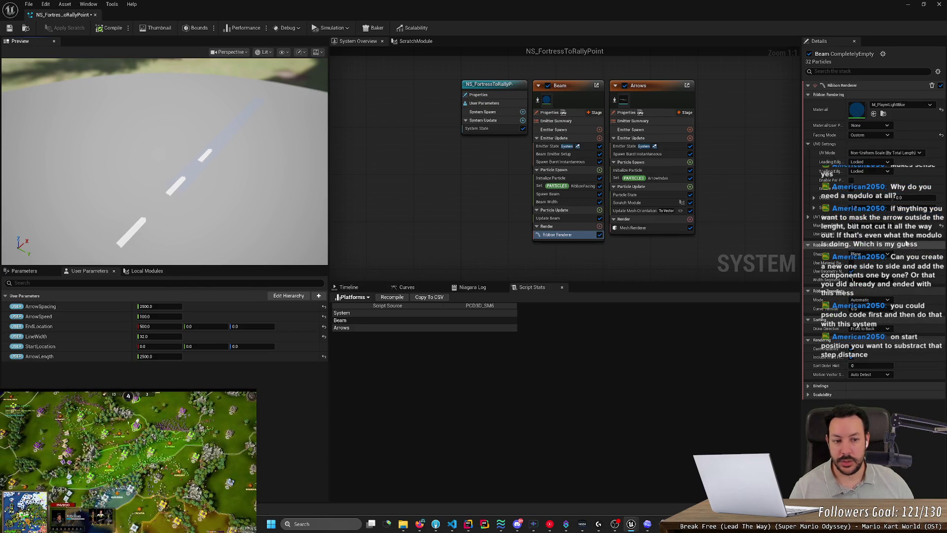
pyautogui.click(918, 107)
pyautogui.scroll(3, 898, 247)
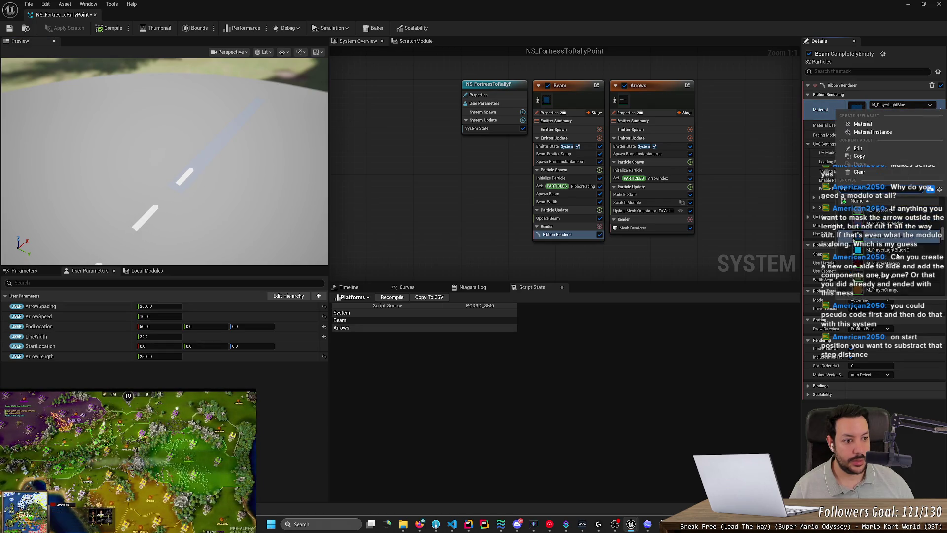
pyautogui.scroll(5, 898, 255)
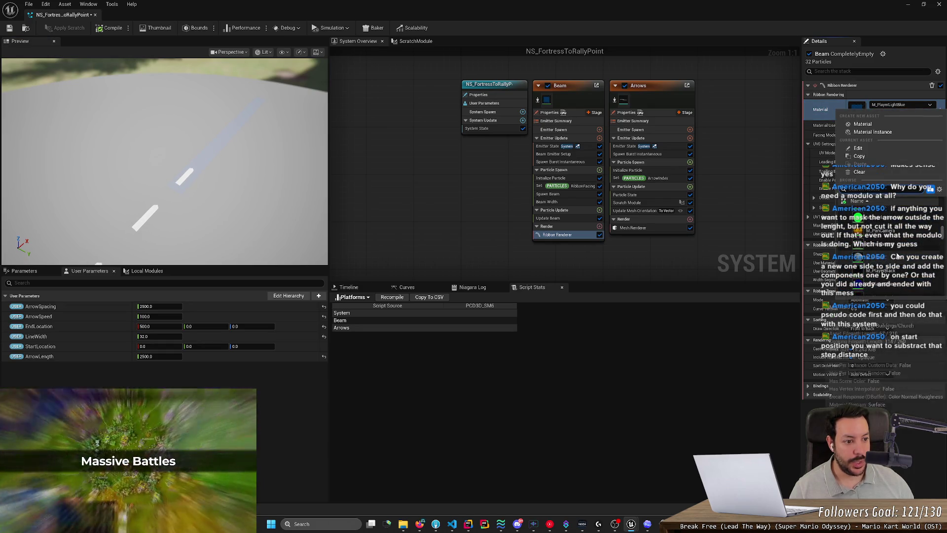
pyautogui.scroll(4, 899, 255)
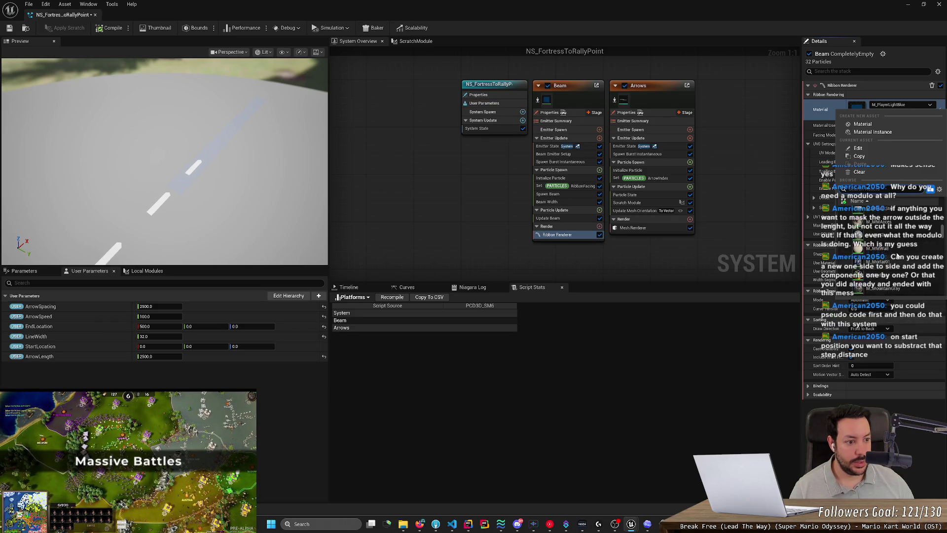
pyautogui.scroll(2, 898, 256)
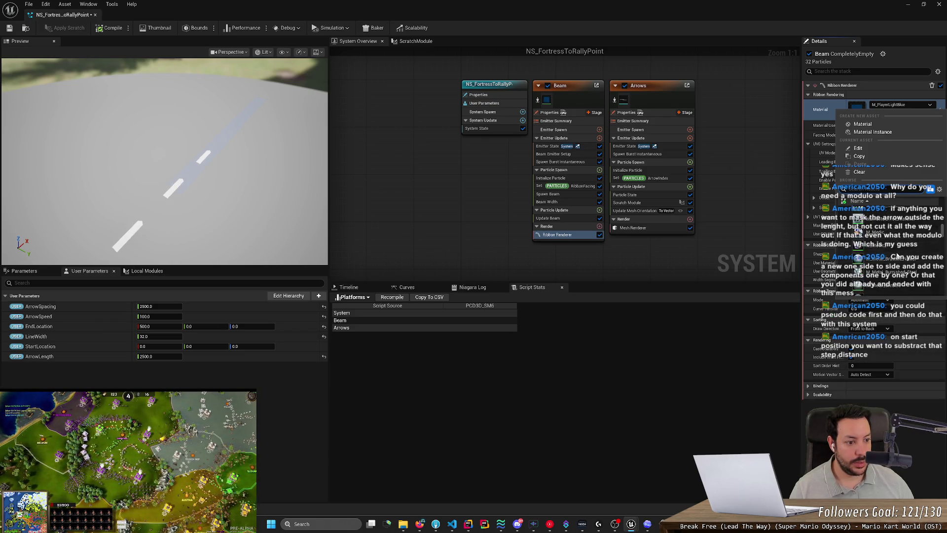
pyautogui.scroll(4, 898, 256)
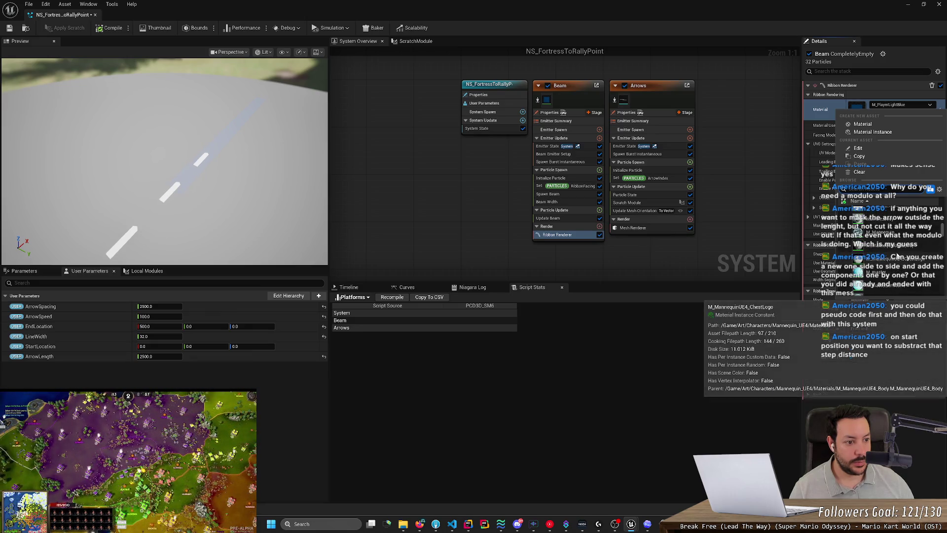
pyautogui.scroll(2, 898, 256)
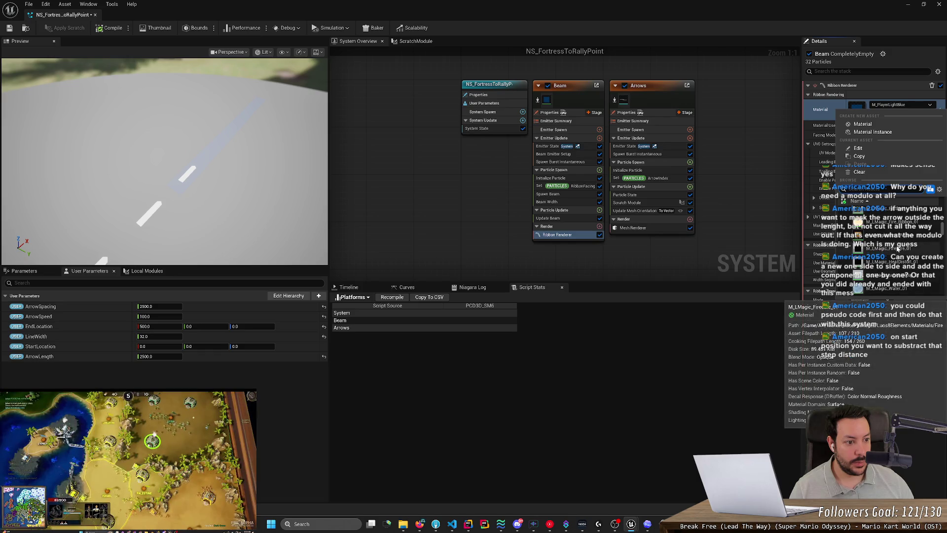
pyautogui.click(899, 235)
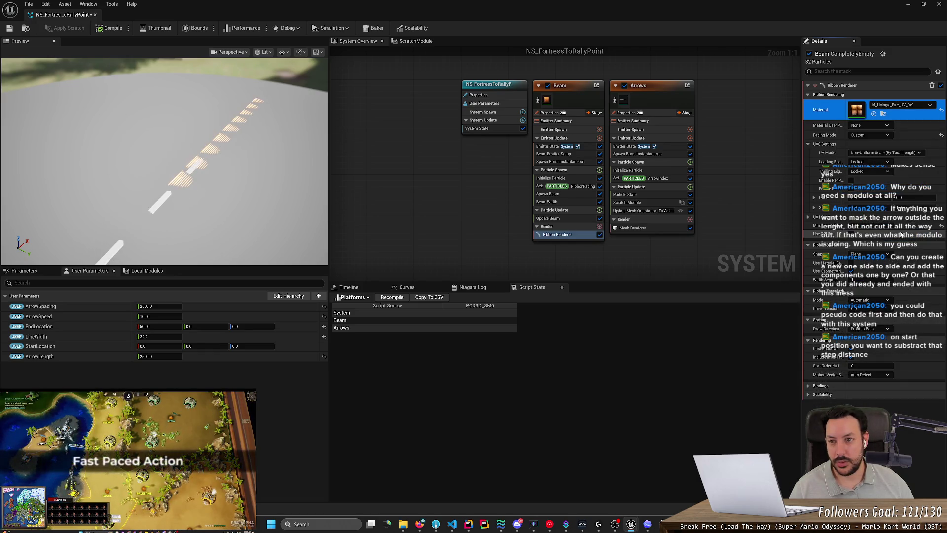
# Step: Try M_Lamp, settle on M_Color for the beam ribbon, and save the system
pyautogui.click(901, 104)
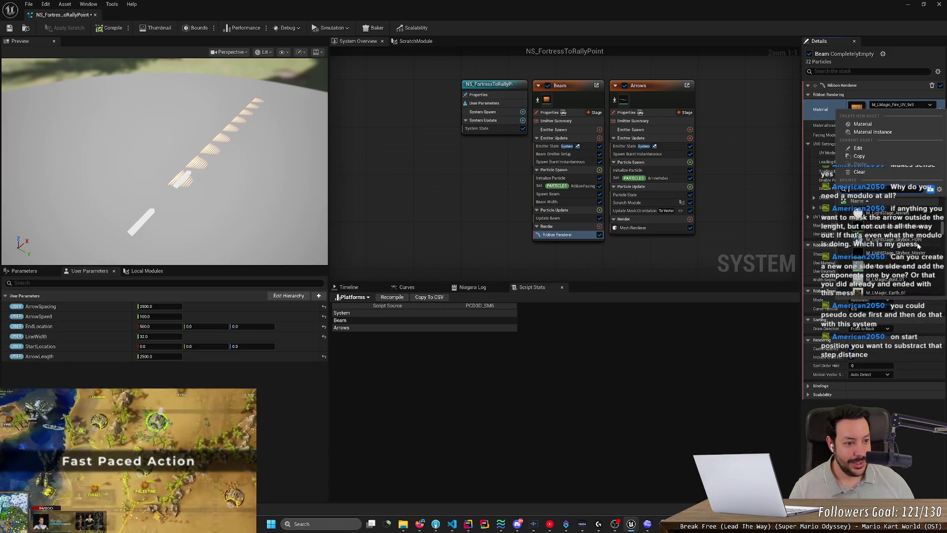
pyautogui.scroll(-2, 917, 245)
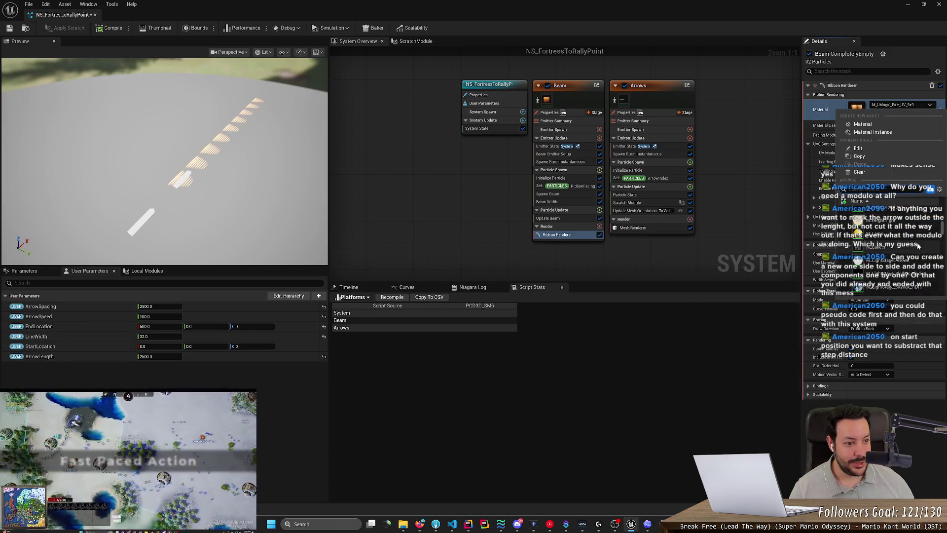
pyautogui.click(901, 248)
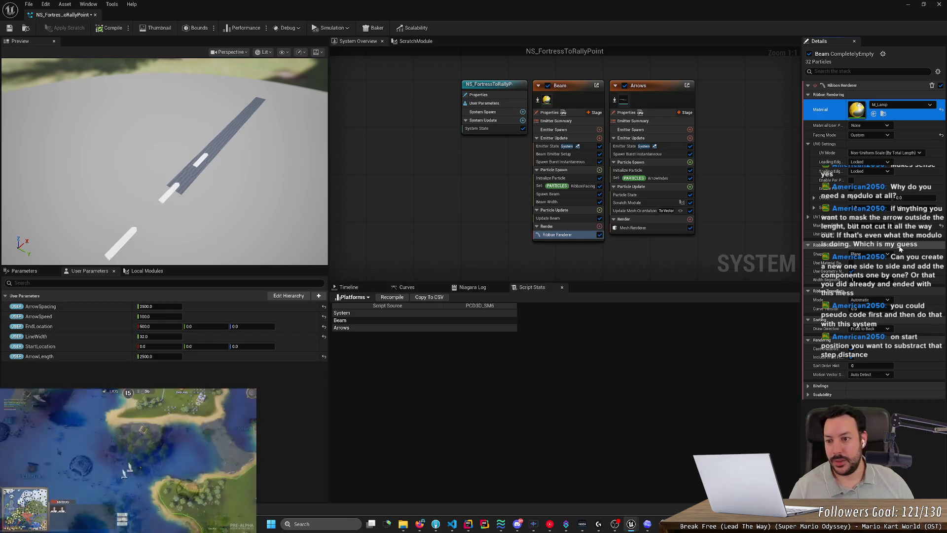
pyautogui.click(913, 104)
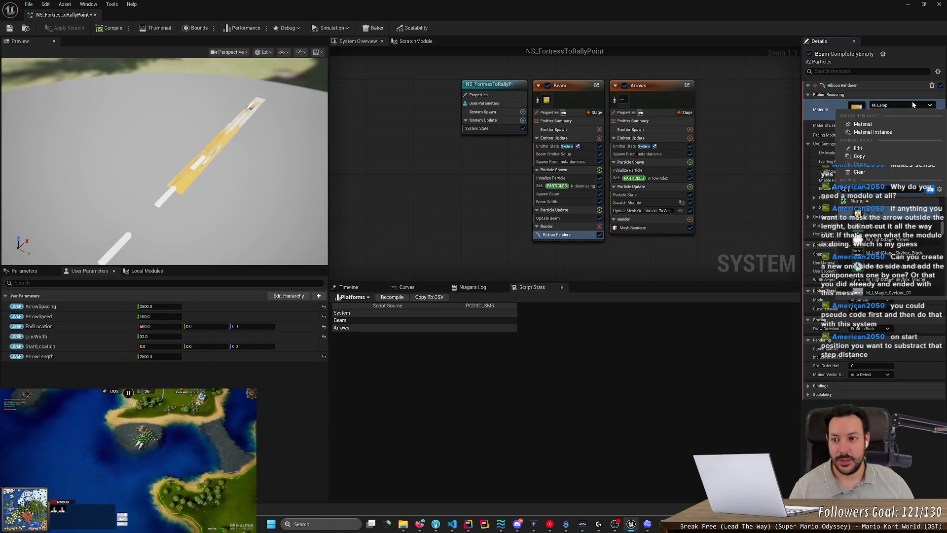
pyautogui.scroll(2, 908, 254)
pyautogui.scroll(5, 908, 254)
pyautogui.moveTo(945, 227); pyautogui.dragTo(945, 218)
pyautogui.click(889, 251)
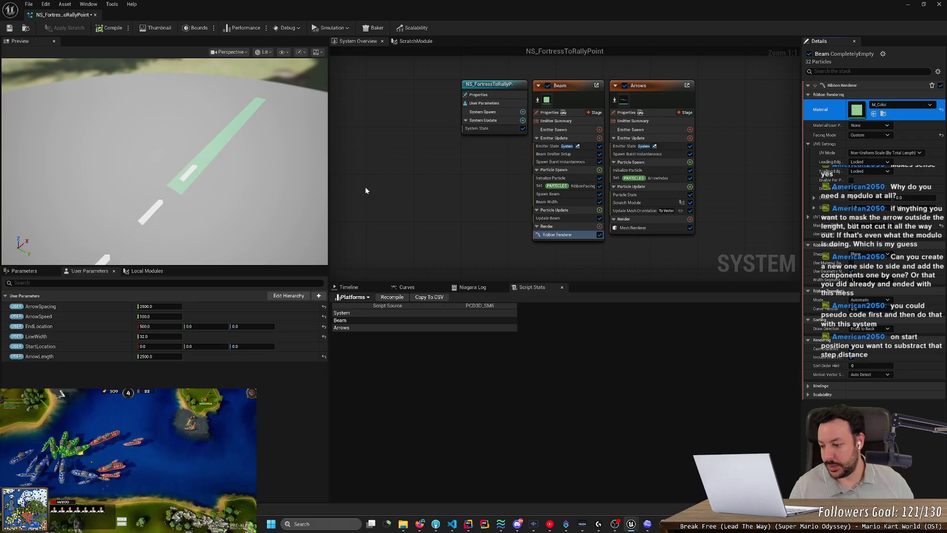
pyautogui.hotkey('ctrl', 's')
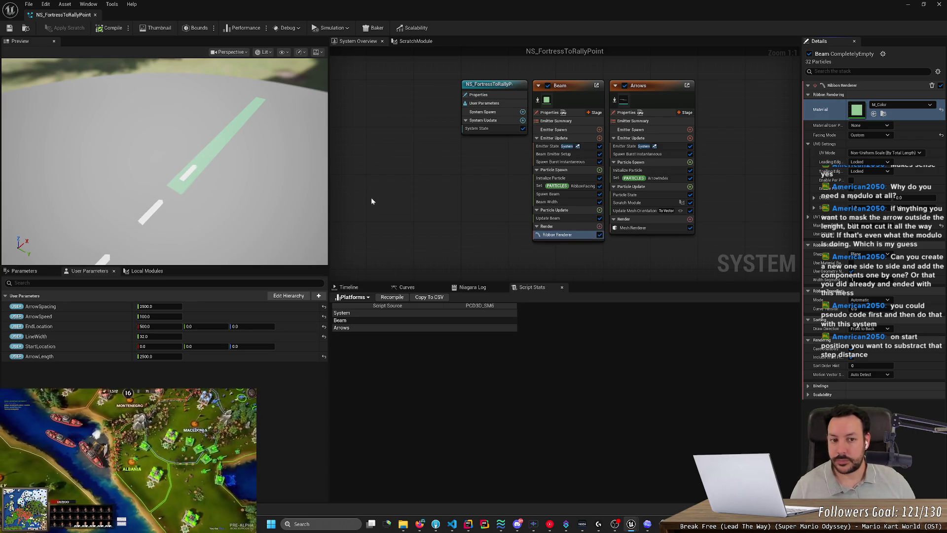
# Step: In the Arrows Mesh Renderer, try SM_Arrows, SM_Artillery and SM_AssetPlatform as the mesh
pyautogui.click(633, 228)
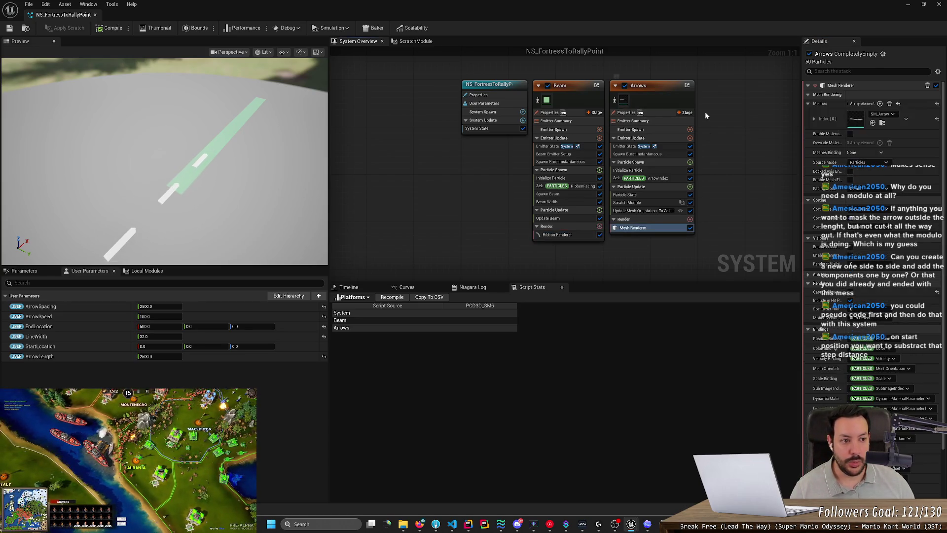
pyautogui.click(883, 114)
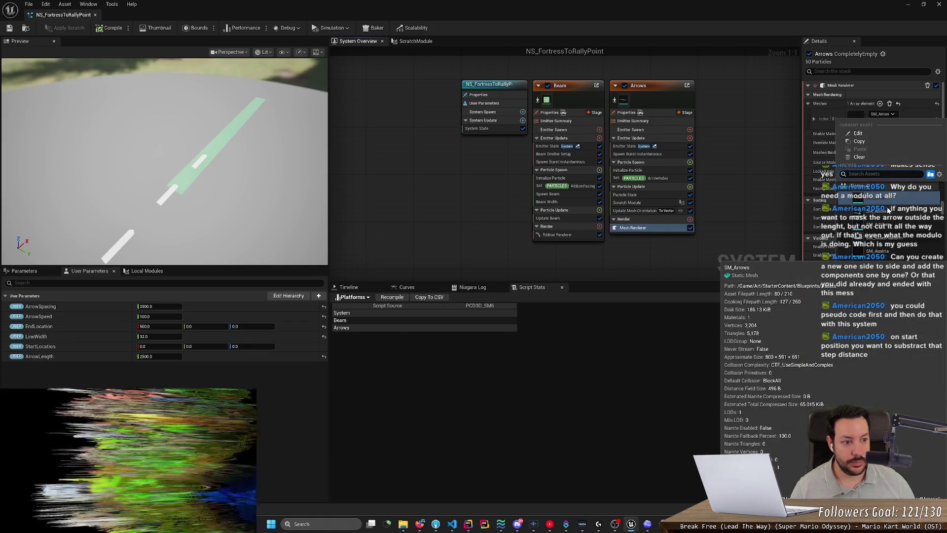
pyautogui.click(888, 211)
pyautogui.moveTo(134, 177)
pyautogui.mouseDown()
pyautogui.moveTo(113, 198)
pyautogui.moveTo(178, 190)
pyautogui.mouseUp()
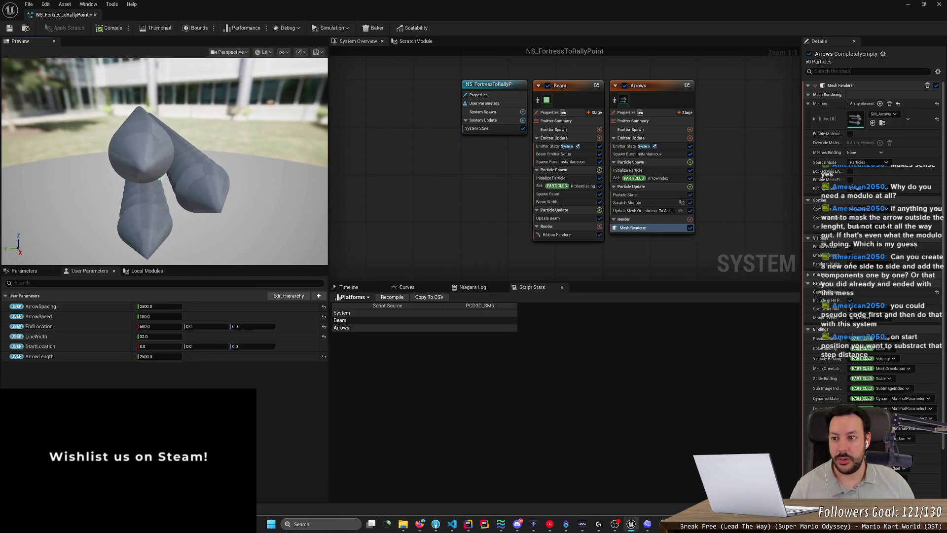
pyautogui.click(883, 114)
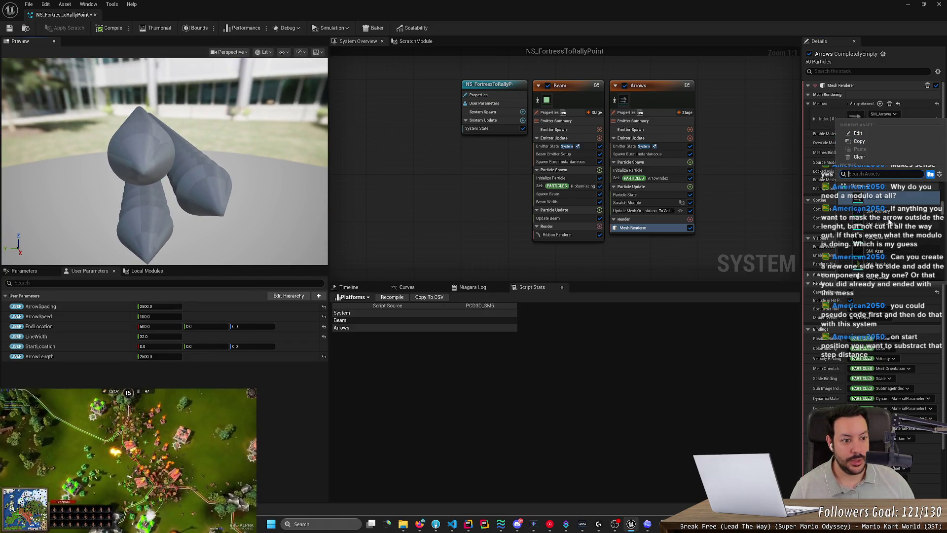
pyautogui.click(891, 212)
pyautogui.moveTo(154, 153); pyautogui.dragTo(178, 163)
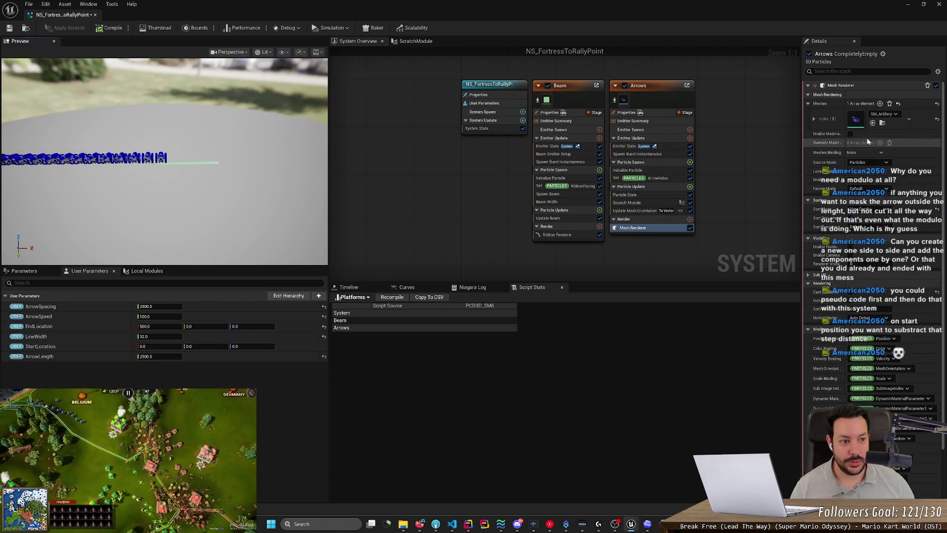
pyautogui.click(883, 114)
pyautogui.click(890, 215)
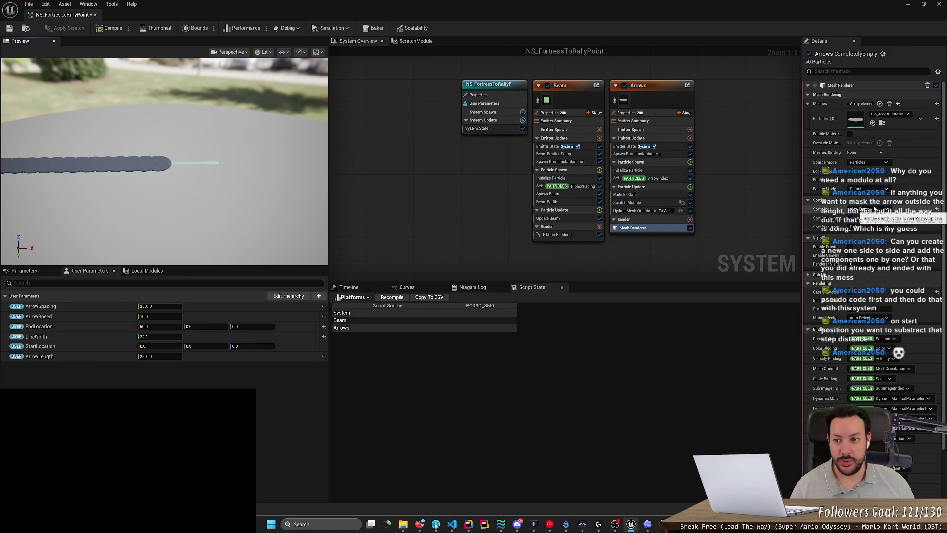
# Step: Swap the arrows' mesh through SM_Banner and SM_Campfire, ending on SM_Chair
pyautogui.click(888, 114)
pyautogui.press('Escape')
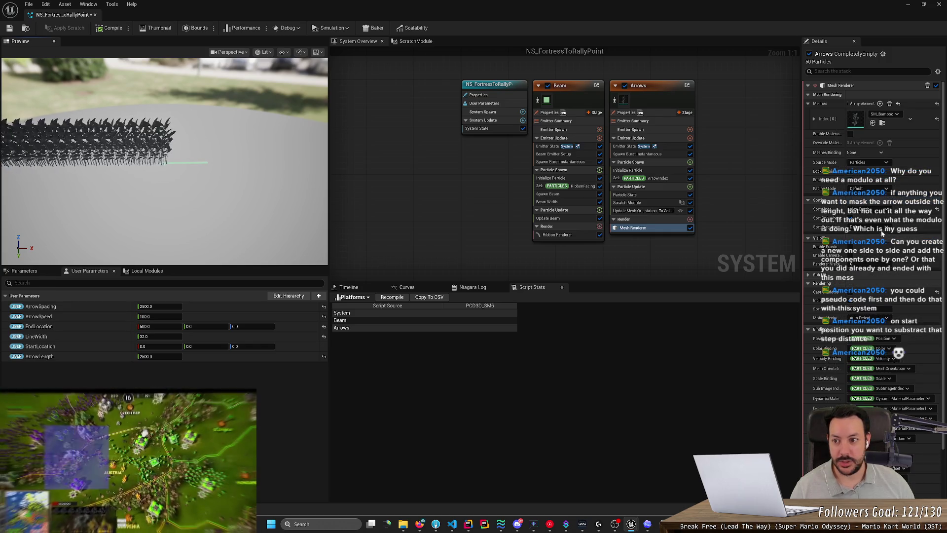
pyautogui.click(883, 114)
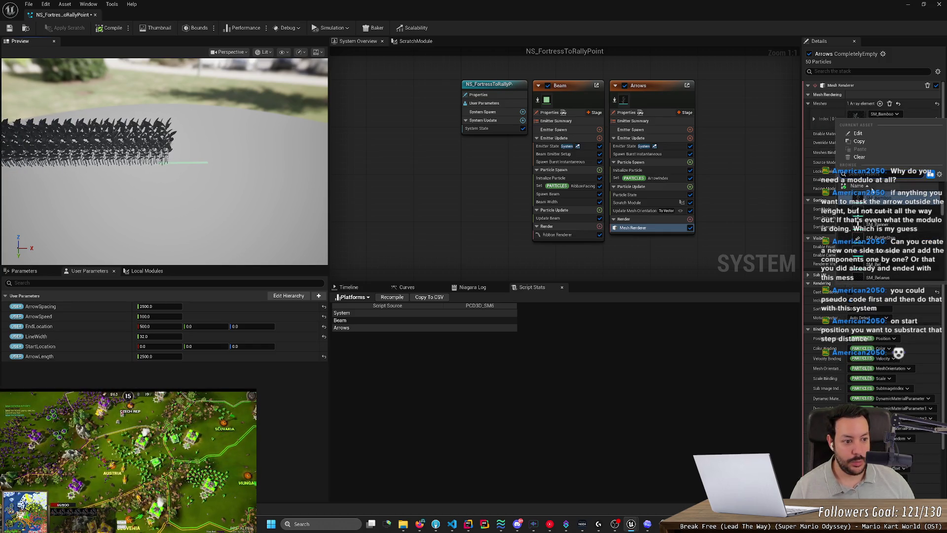
pyautogui.click(885, 226)
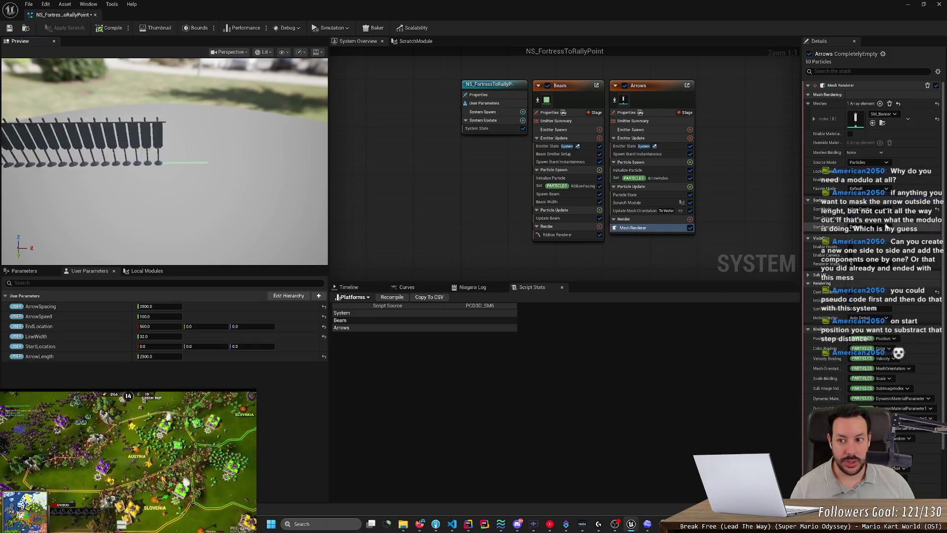
pyautogui.click(883, 114)
pyautogui.scroll(-3, 894, 239)
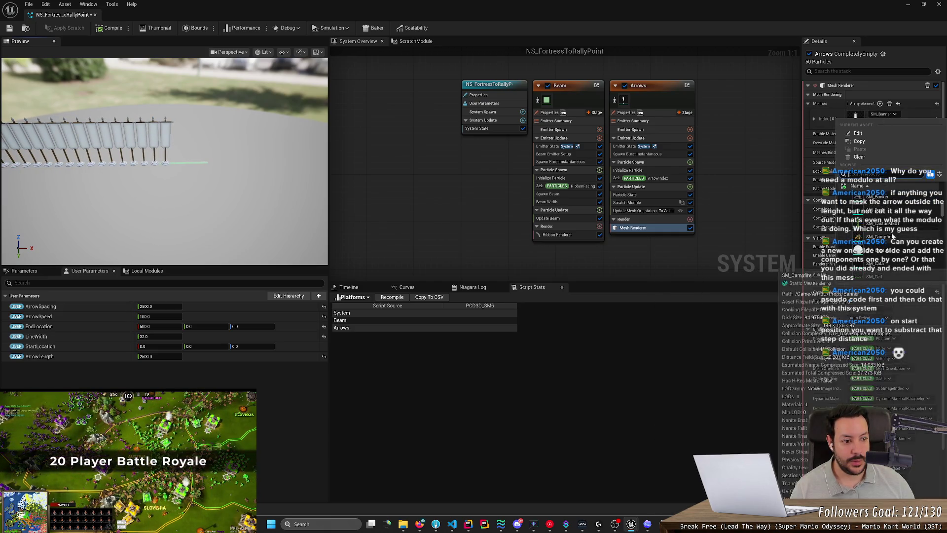
pyautogui.click(902, 242)
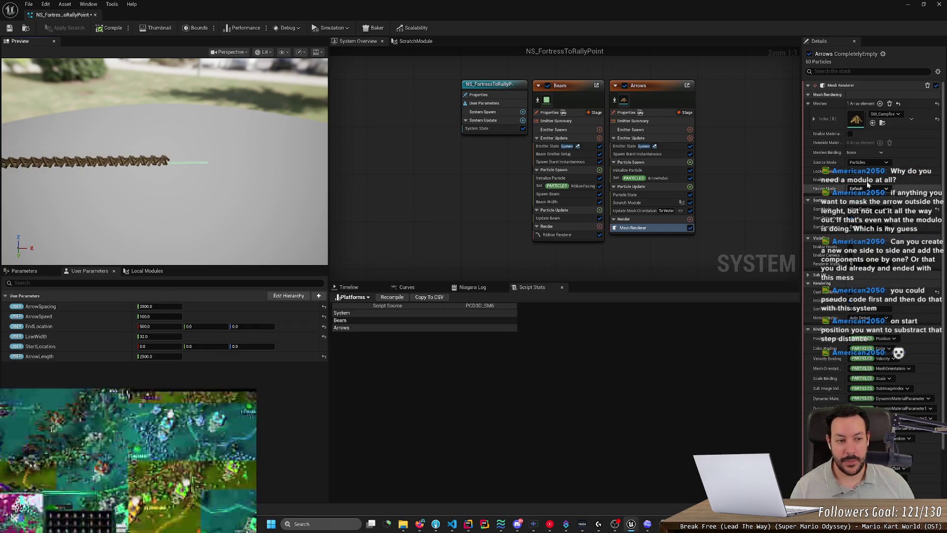
pyautogui.click(886, 114)
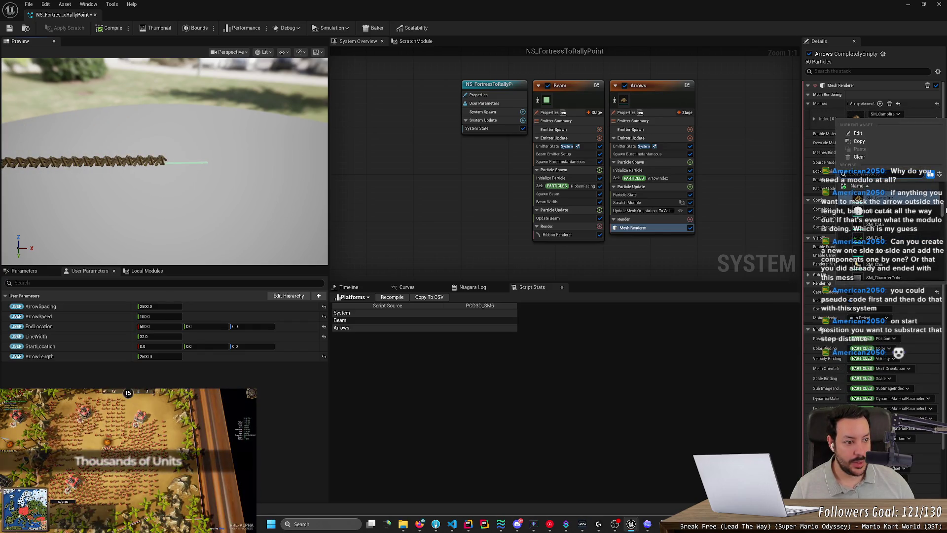
pyautogui.click(900, 266)
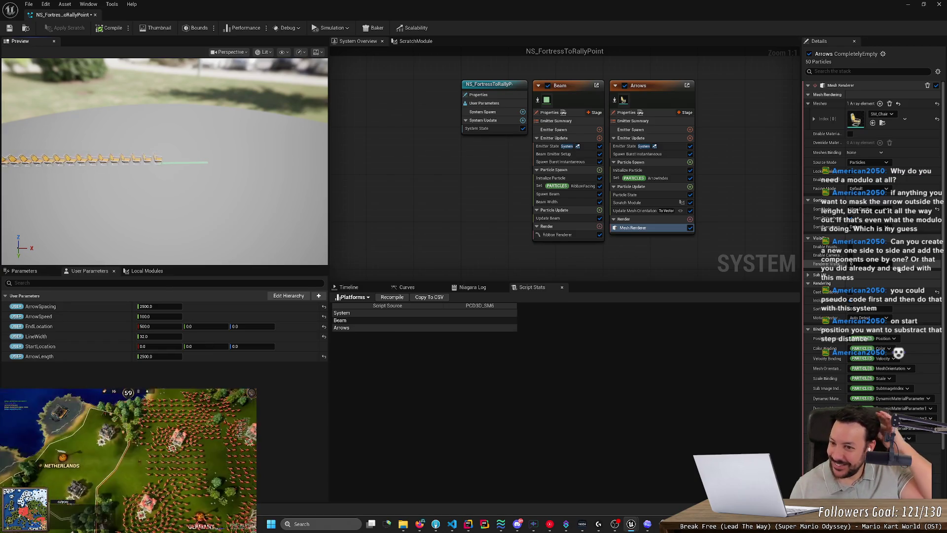
# Step: Browse the mesh list for another arrow mesh
pyautogui.click(885, 114)
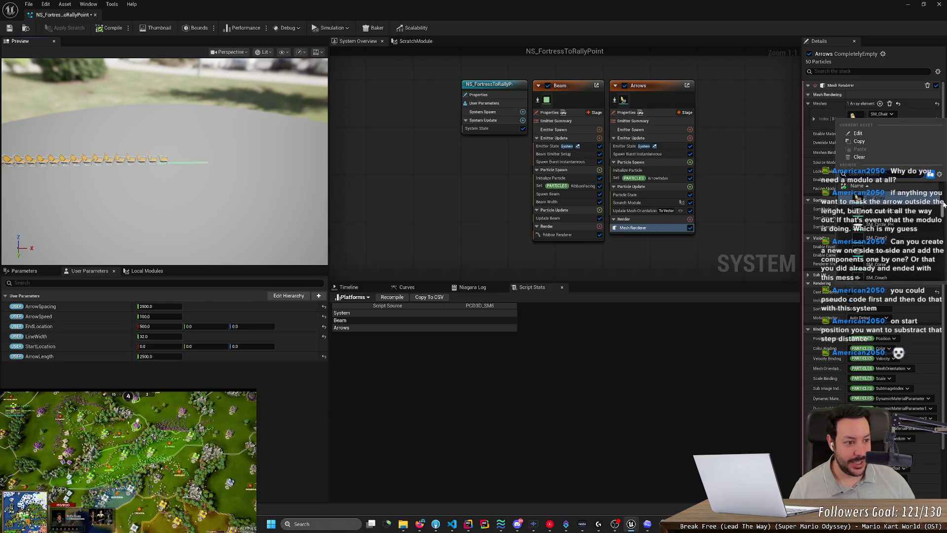
pyautogui.moveTo(943, 212); pyautogui.dragTo(939, 299)
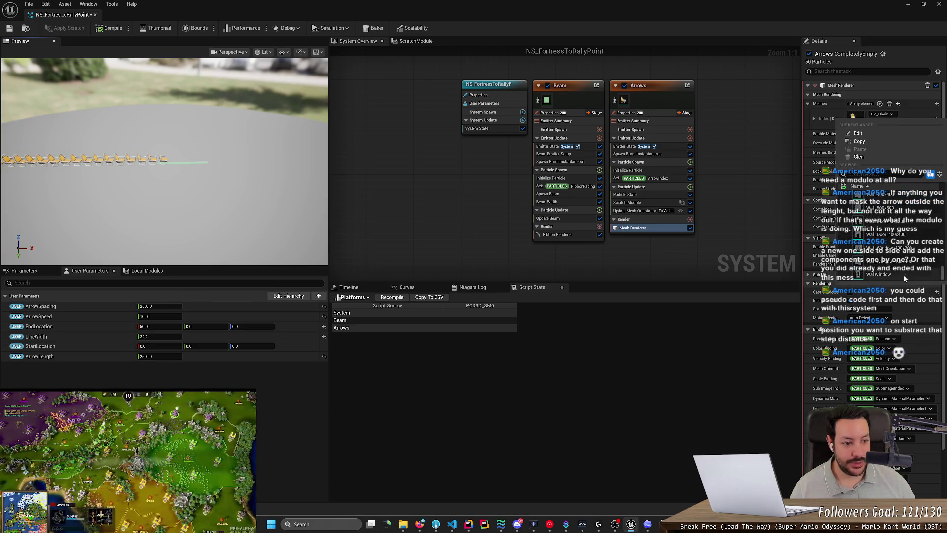
pyautogui.scroll(3, 915, 251)
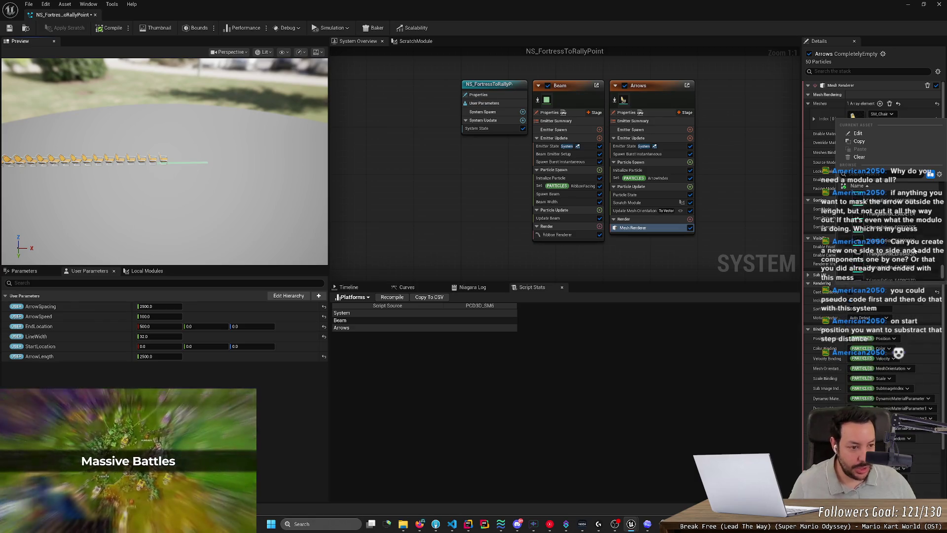
pyautogui.scroll(3, 917, 252)
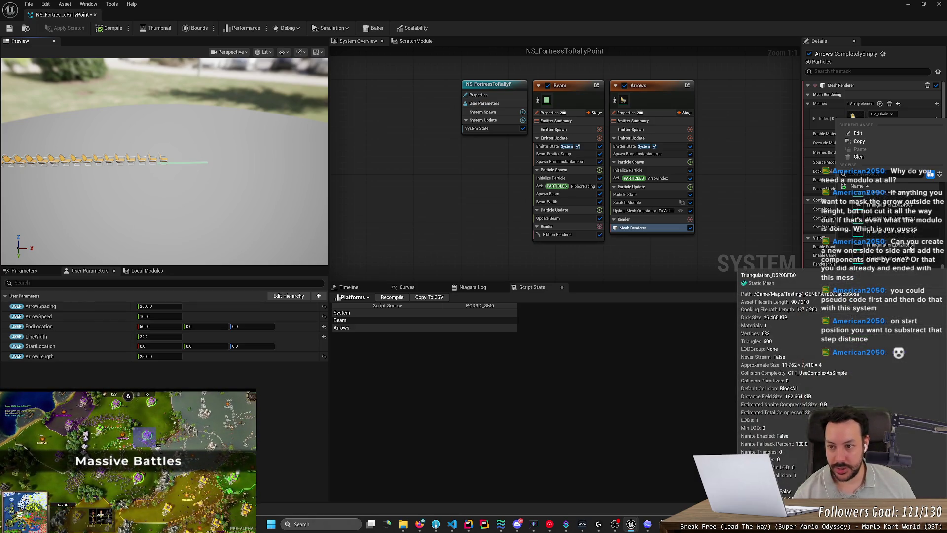
pyautogui.scroll(2, 923, 252)
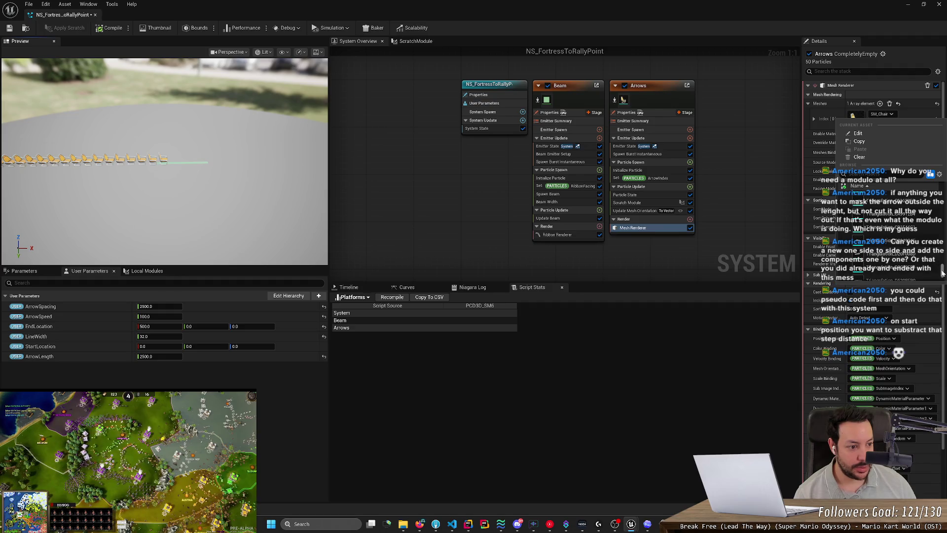
pyautogui.moveTo(944, 266); pyautogui.dragTo(944, 249)
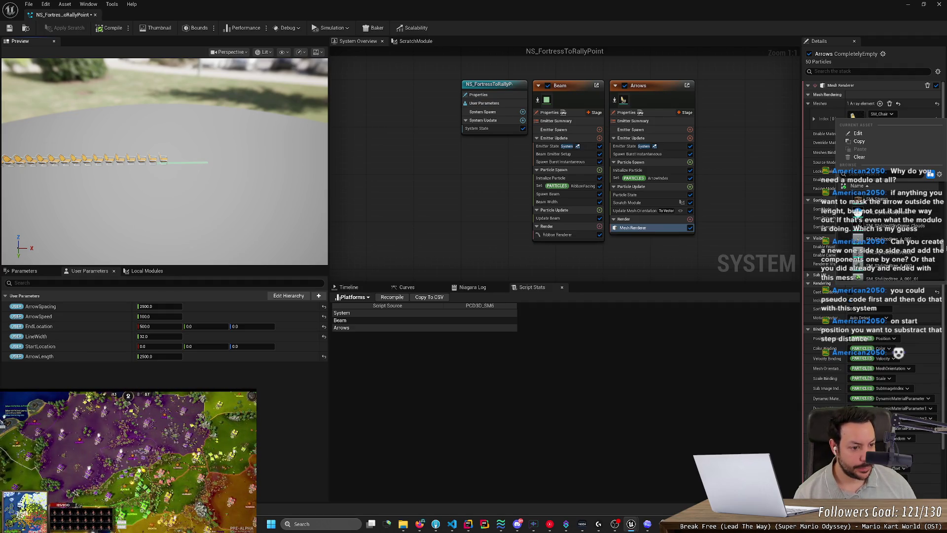
pyautogui.scroll(-3, 944, 249)
pyautogui.scroll(5, 943, 247)
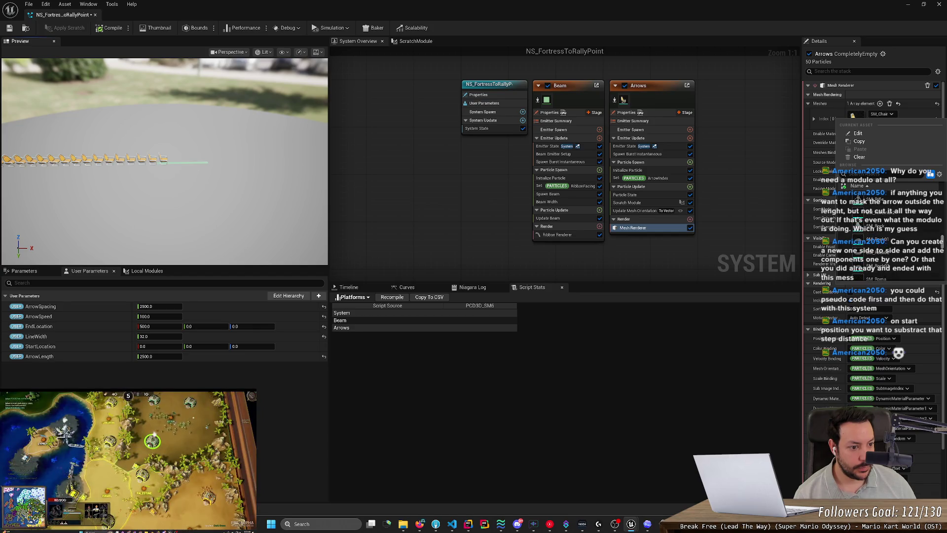
pyautogui.scroll(5, 943, 247)
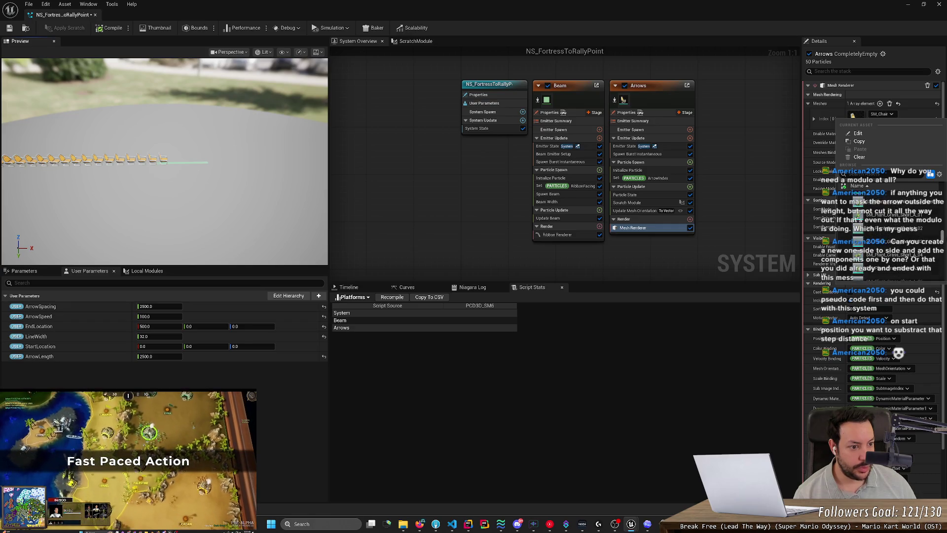
pyautogui.scroll(5, 878, 227)
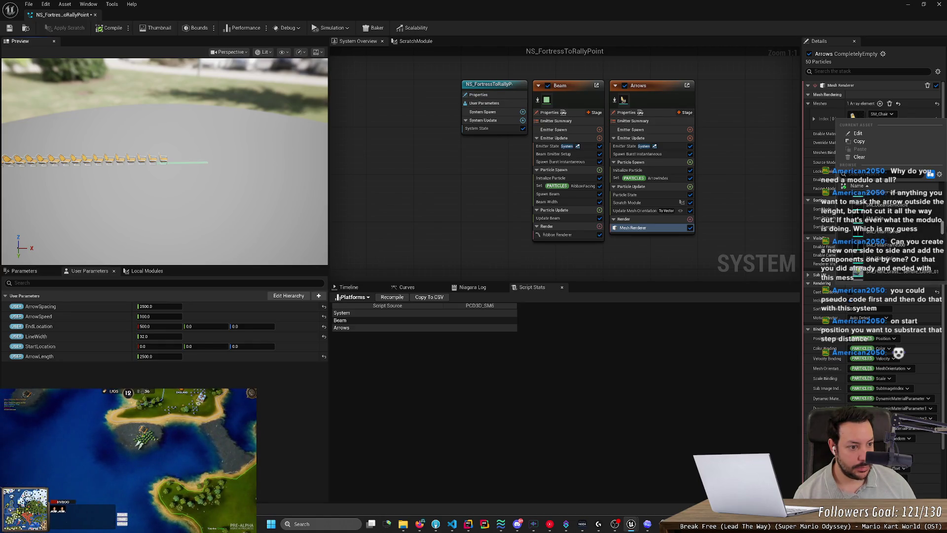
pyautogui.scroll(5, 878, 227)
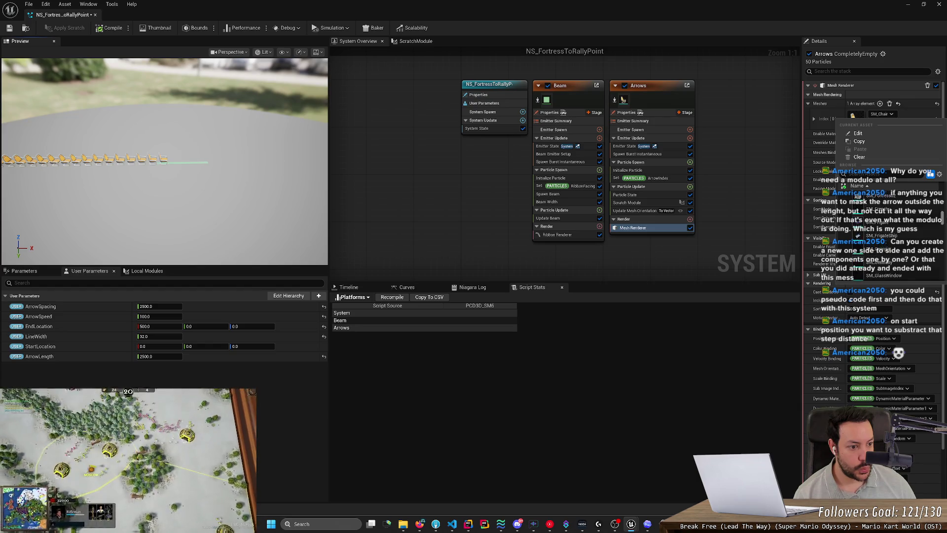
pyautogui.scroll(5, 878, 232)
pyautogui.scroll(3, 878, 232)
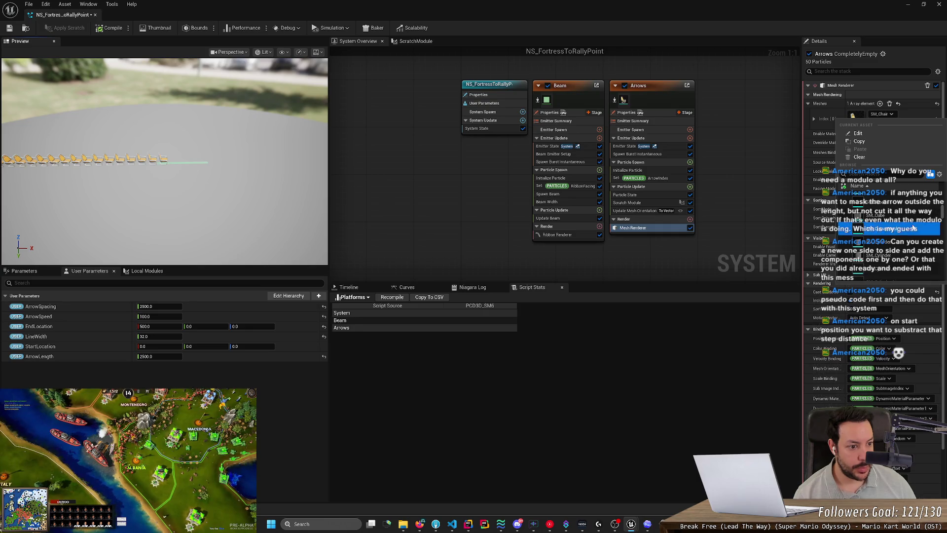
# Step: Try SM_CursorMesh, then SM_Cone2 as the arrow mesh, tilting the preview toward the beam
pyautogui.click(913, 228)
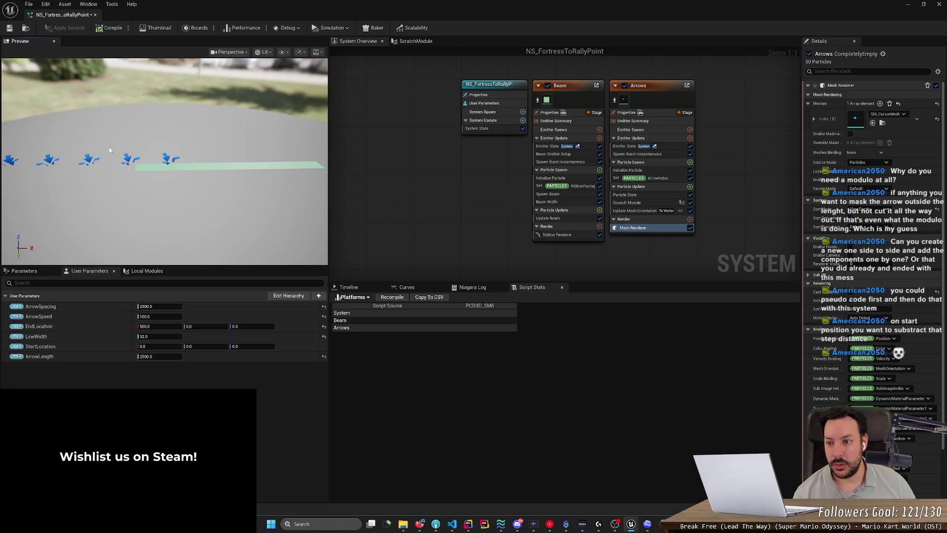
pyautogui.click(890, 115)
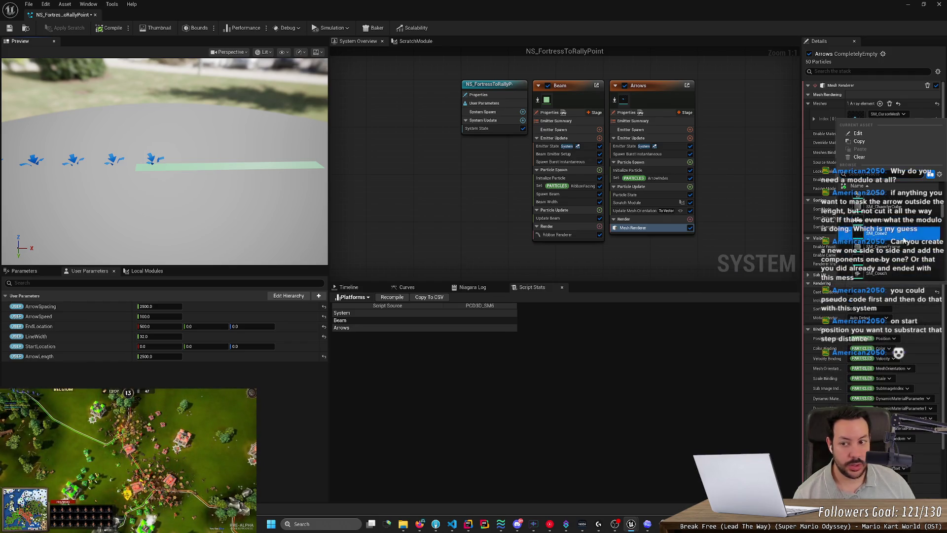
pyautogui.click(903, 240)
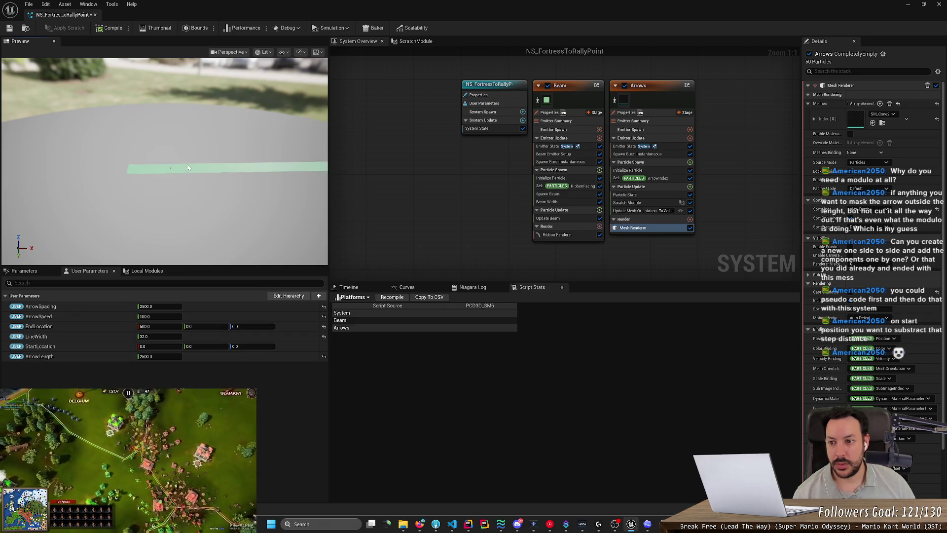
pyautogui.moveTo(181, 194); pyautogui.dragTo(185, 194)
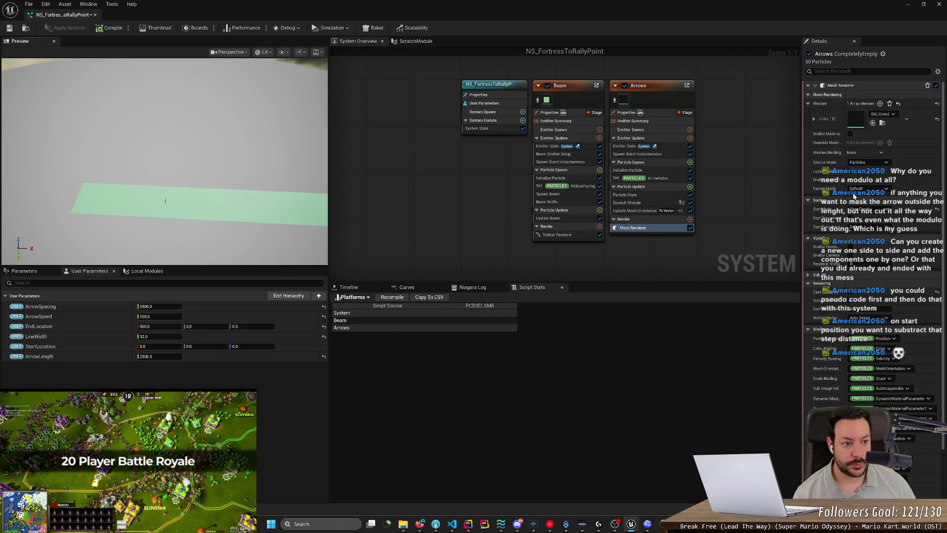
# Step: Swap the arrow mesh to SM_BattleShip so ship models line the beam
pyautogui.click(894, 114)
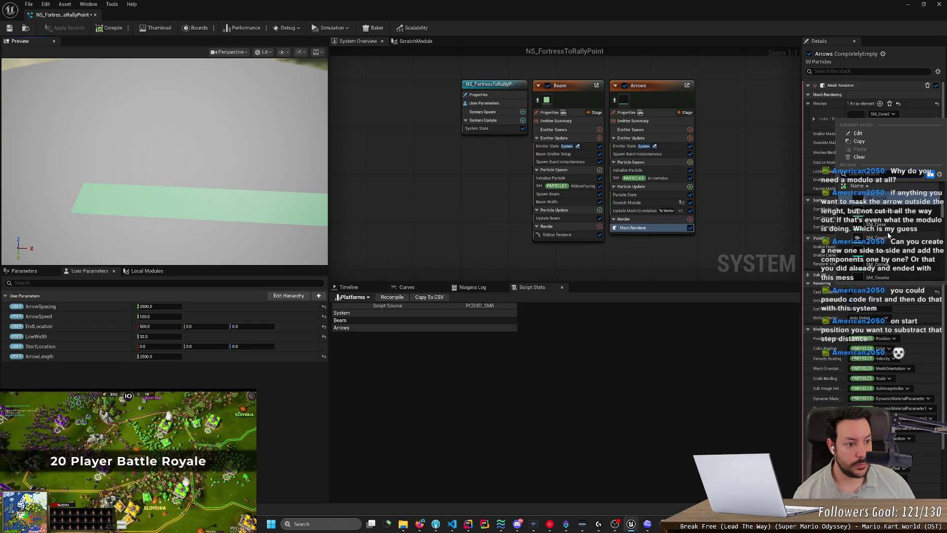
pyautogui.scroll(2, 888, 236)
pyautogui.scroll(3, 898, 239)
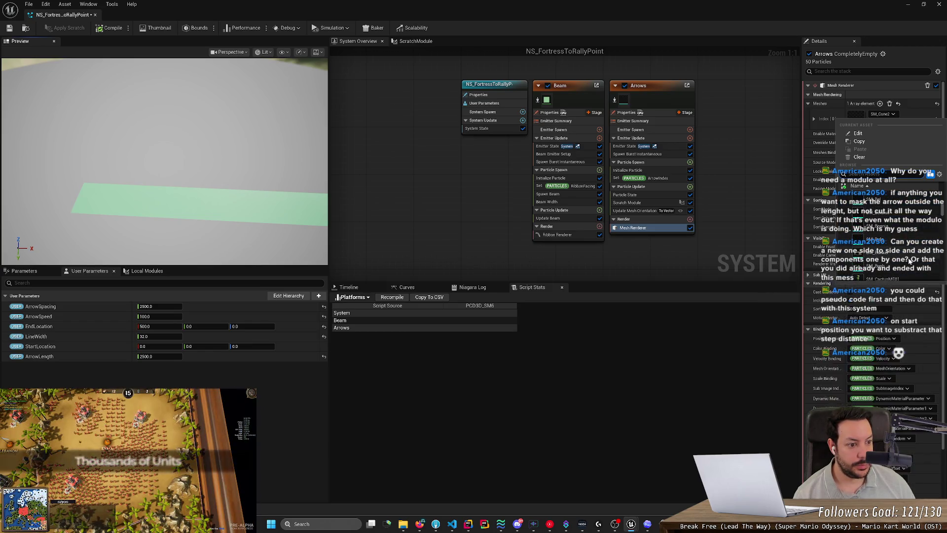
pyautogui.scroll(3, 908, 251)
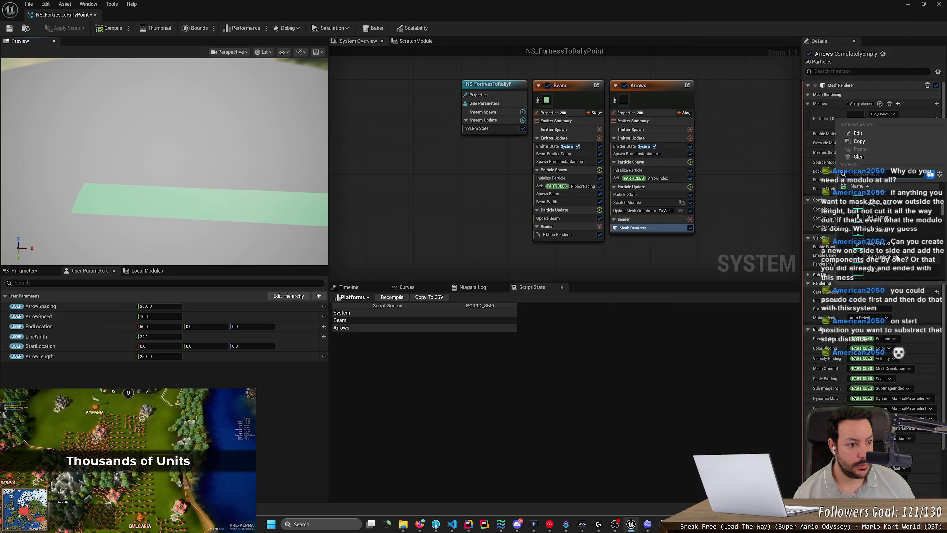
pyautogui.click(892, 242)
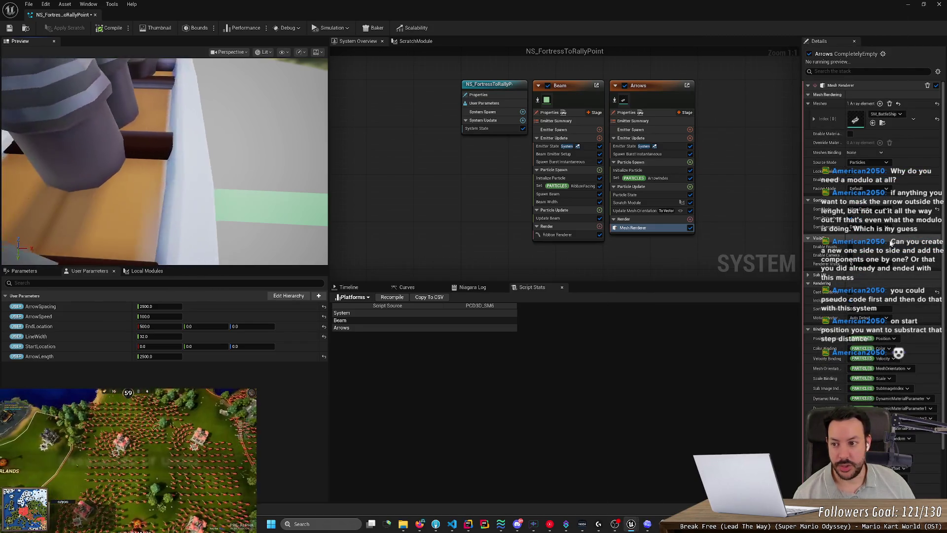
# Step: Reopen the arrow mesh list and scroll up through the available meshes
pyautogui.click(905, 114)
pyautogui.scroll(3, 888, 222)
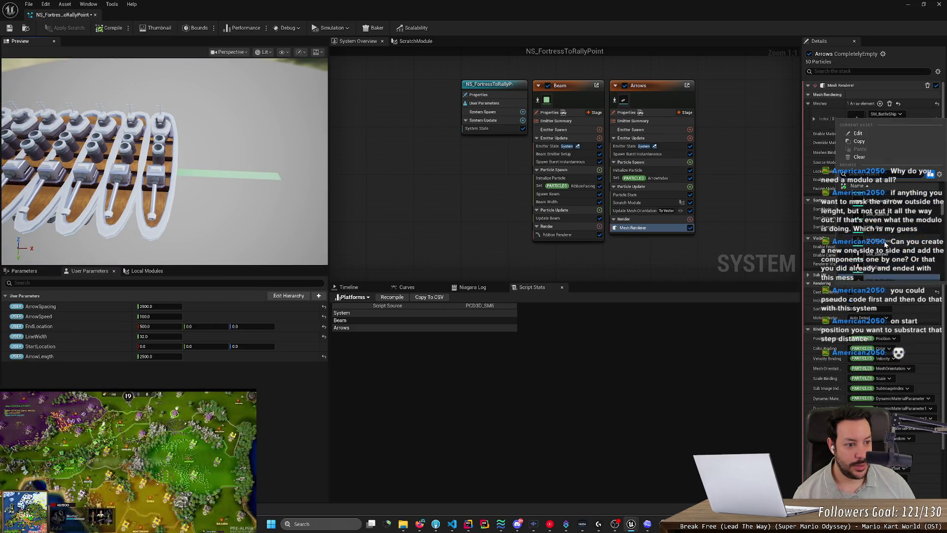
pyautogui.scroll(3, 885, 244)
pyautogui.scroll(3, 886, 244)
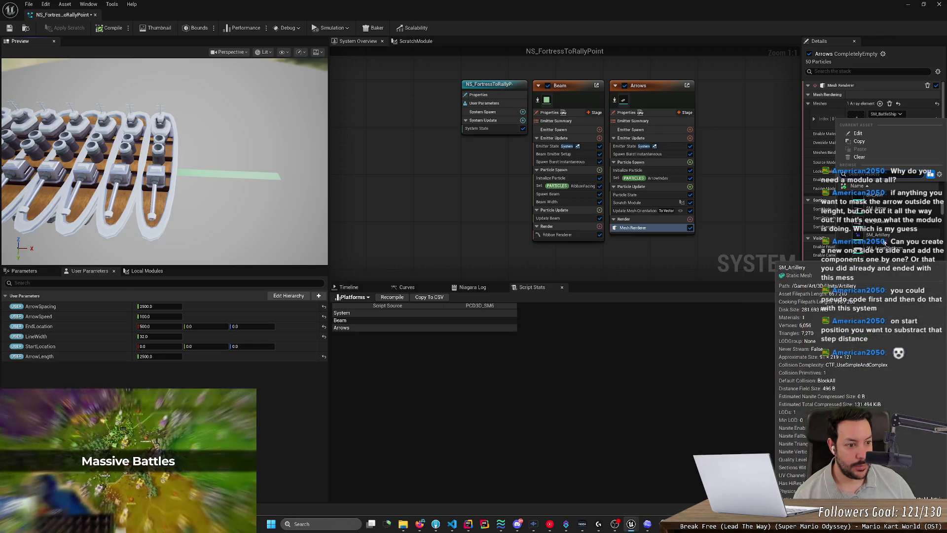
pyautogui.scroll(3, 878, 217)
pyautogui.scroll(5, 891, 213)
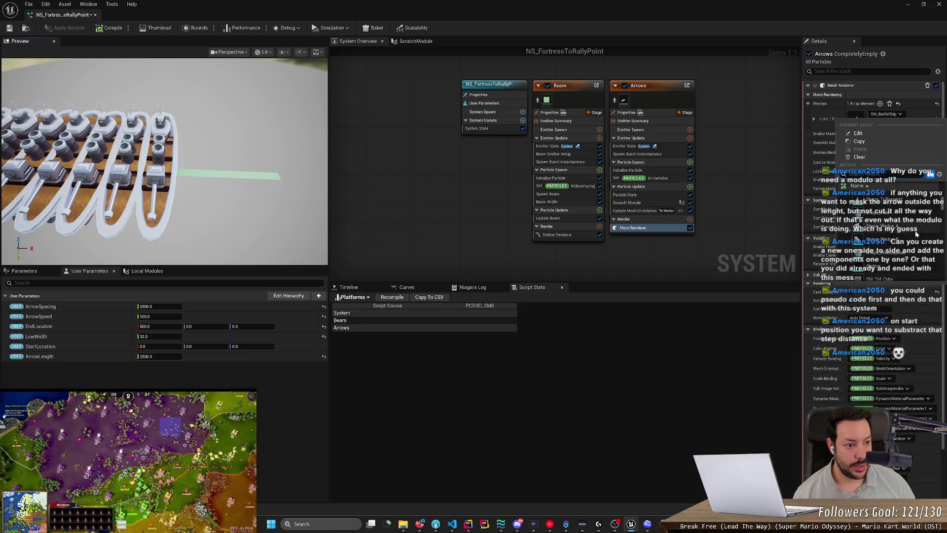
# Step: Try Shape_TriPyramid, Shape_Wedge_A and Shape_Wedge_B as the arrow mesh
pyautogui.click(915, 212)
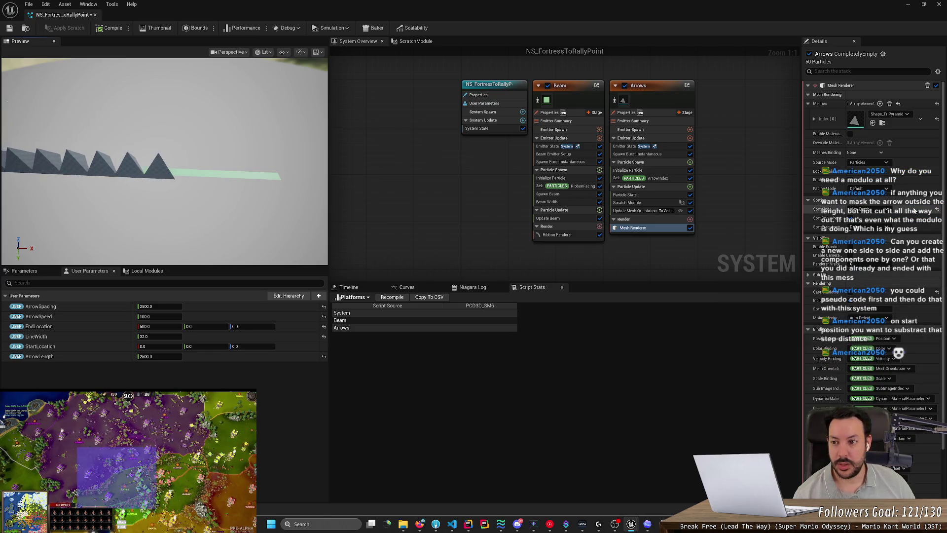
pyautogui.click(889, 114)
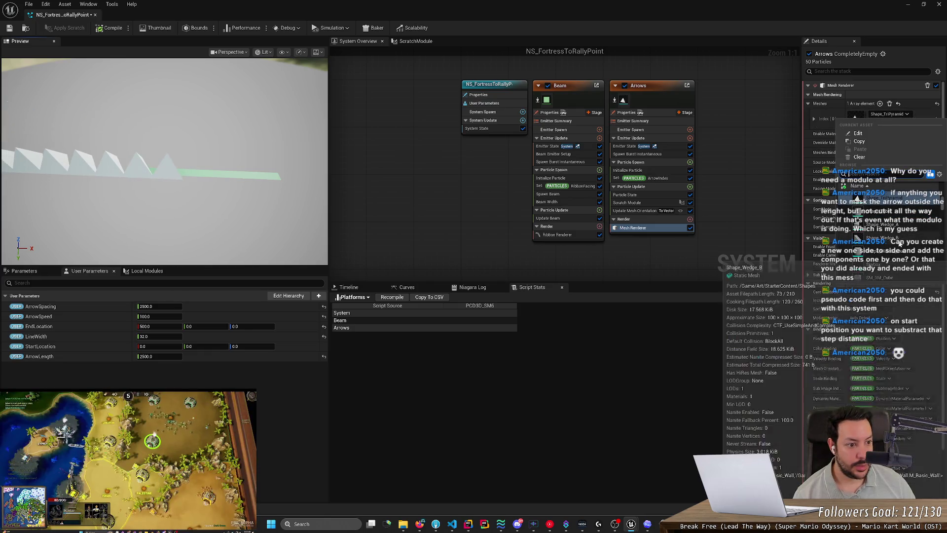
pyautogui.click(883, 225)
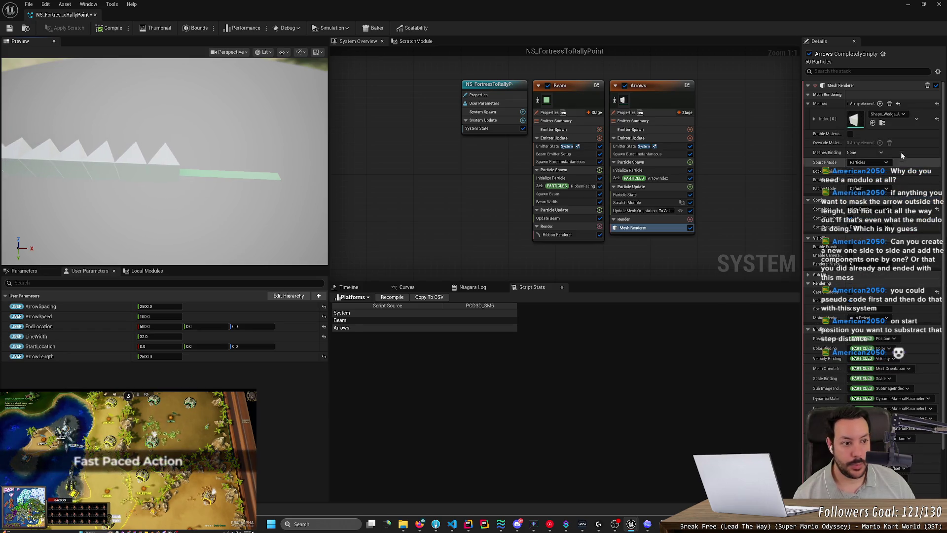
pyautogui.click(888, 114)
pyautogui.click(903, 215)
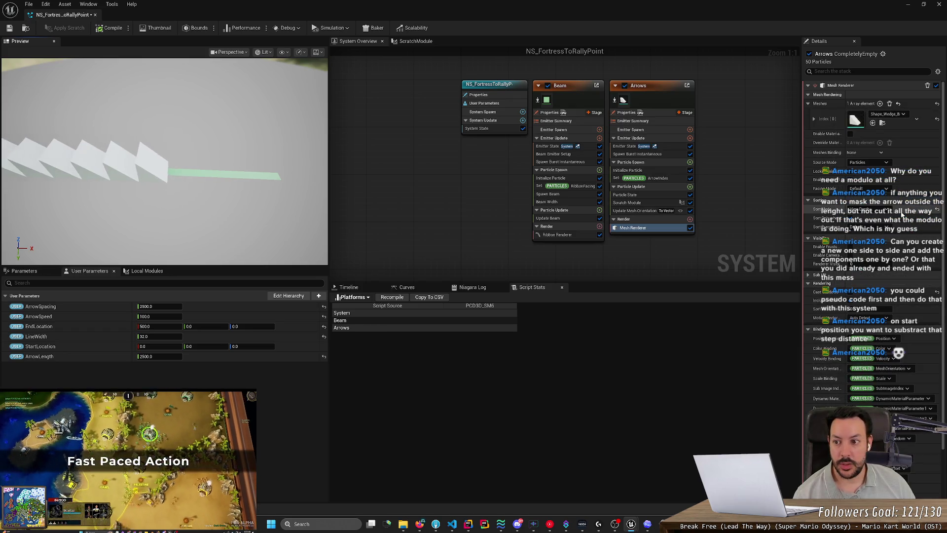
# Step: Try Shape_QuadPyramid, then set the arrow mesh to Shape_Cone
pyautogui.click(897, 116)
pyautogui.scroll(3, 857, 197)
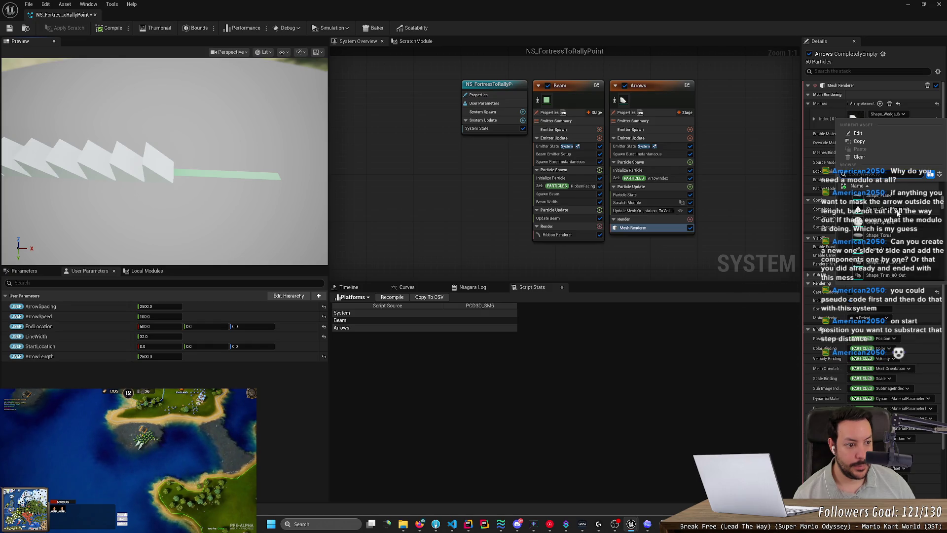
pyautogui.click(898, 213)
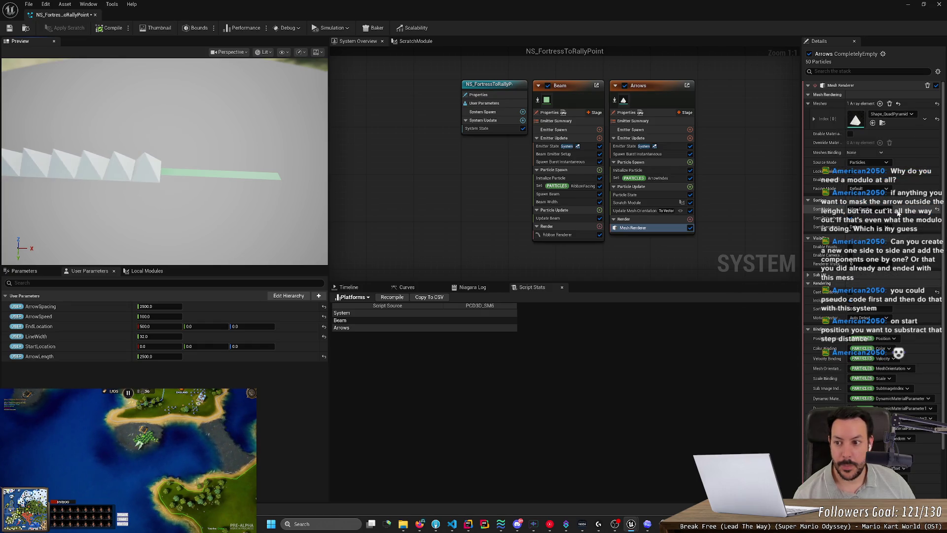
pyautogui.click(892, 114)
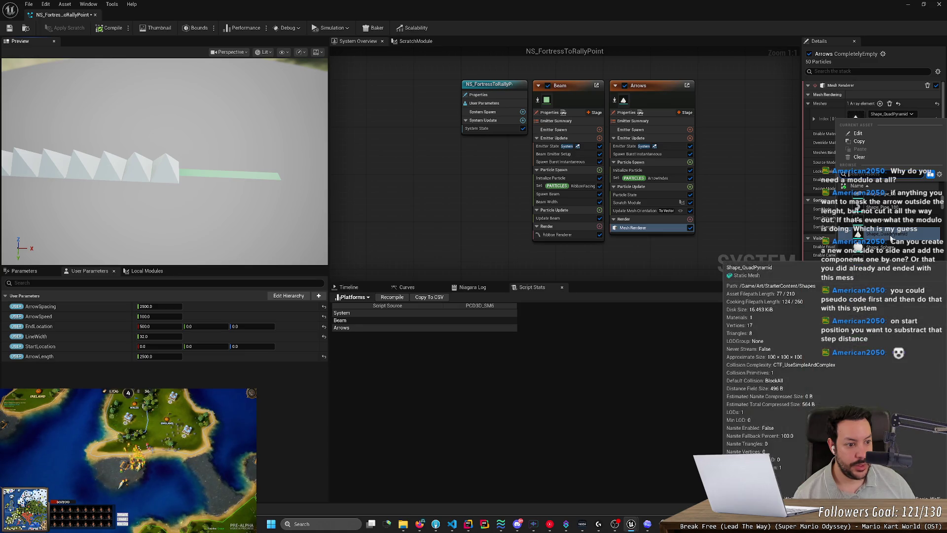
pyautogui.scroll(3, 891, 236)
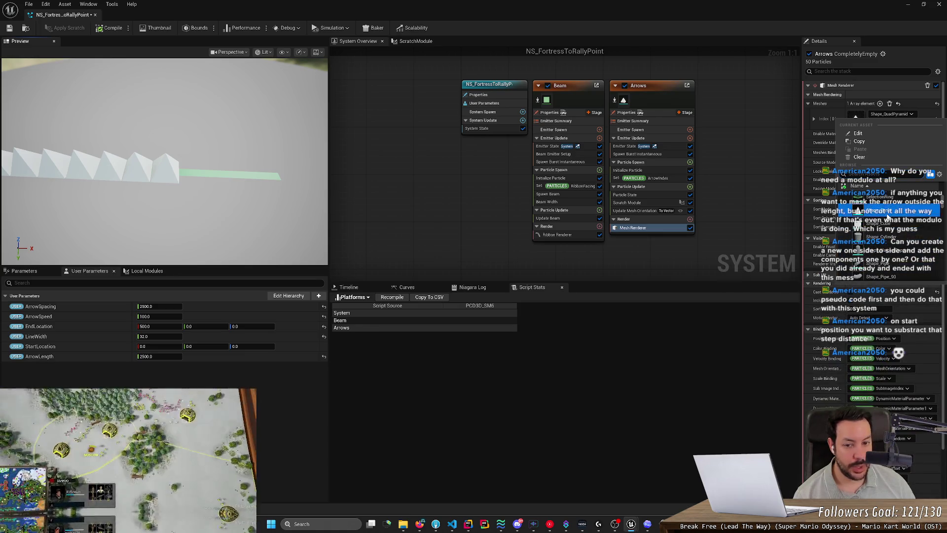
pyautogui.click(888, 212)
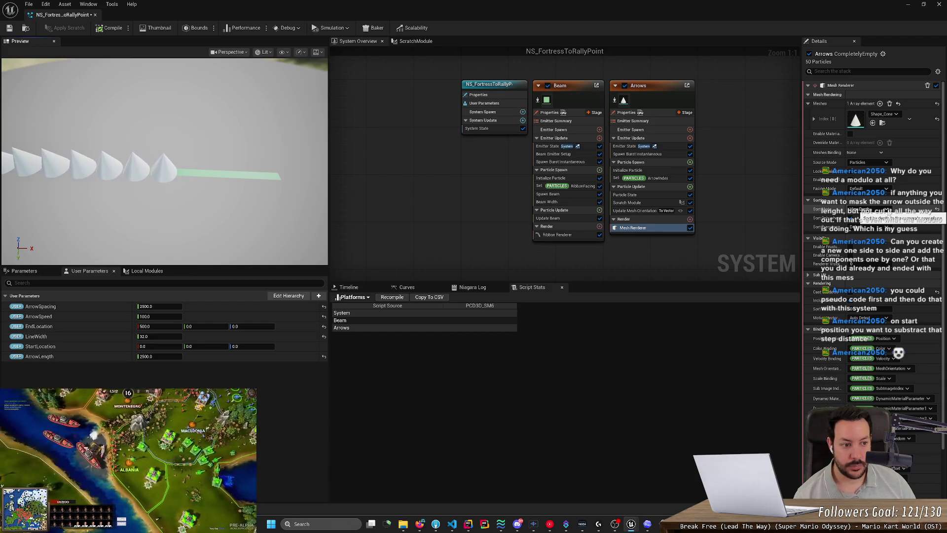
# Step: Browse other meshes, keep Shape_Cone, and save the Niagara system
pyautogui.click(886, 114)
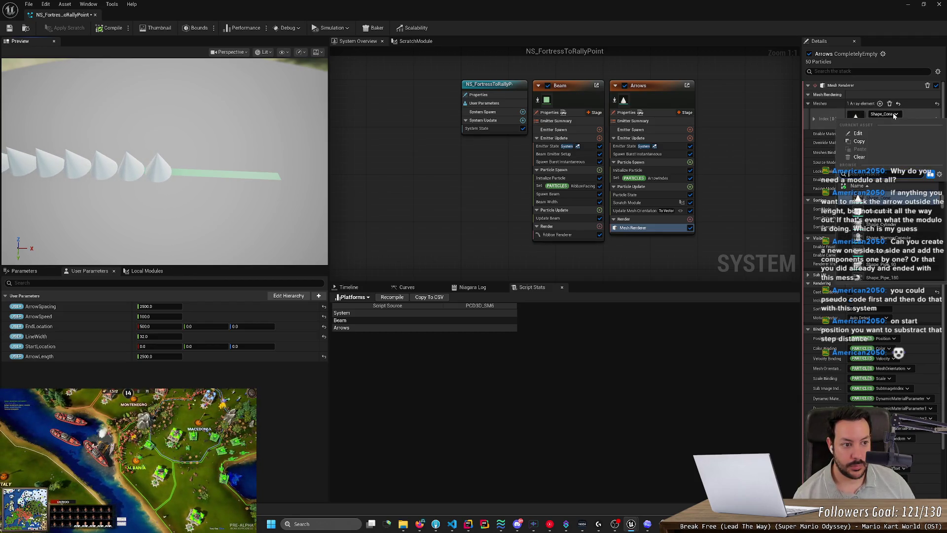
pyautogui.scroll(10, 899, 225)
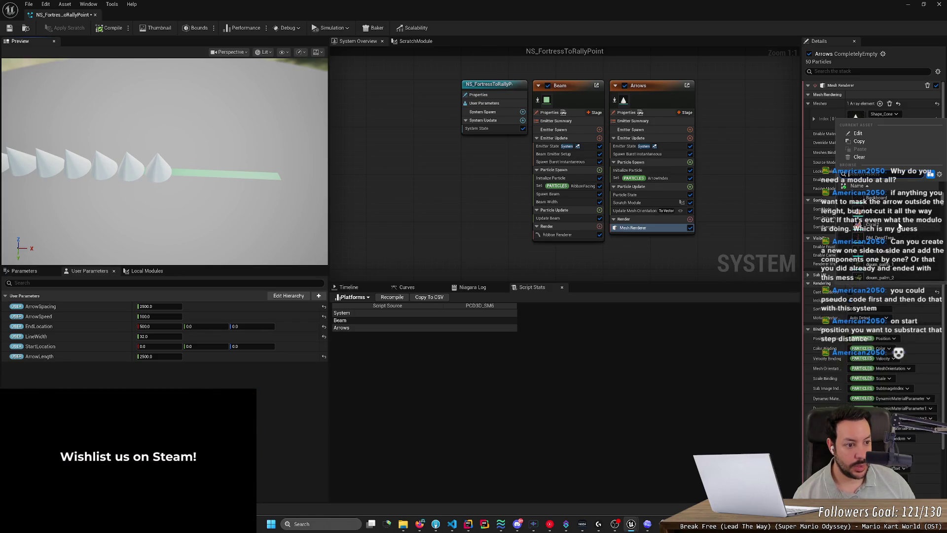
pyautogui.scroll(-5, 905, 234)
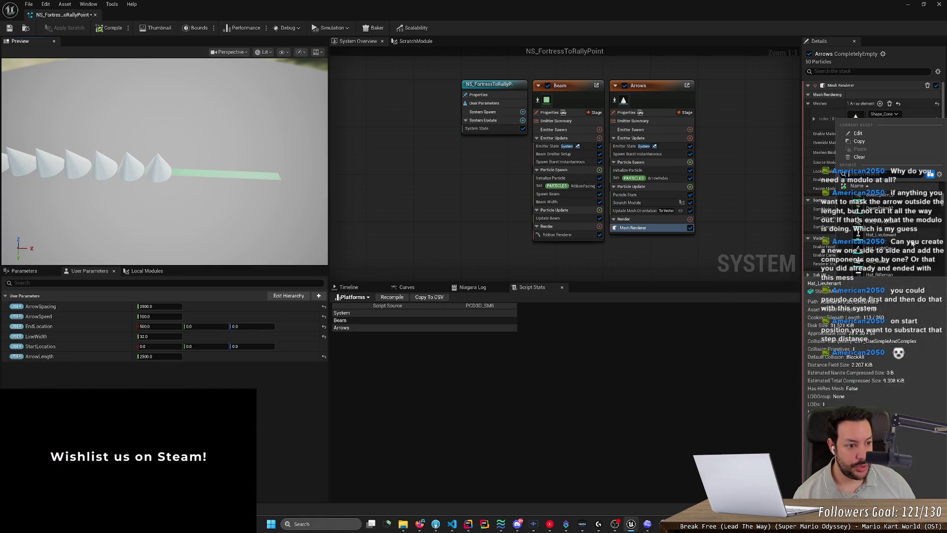
pyautogui.scroll(-5, 912, 243)
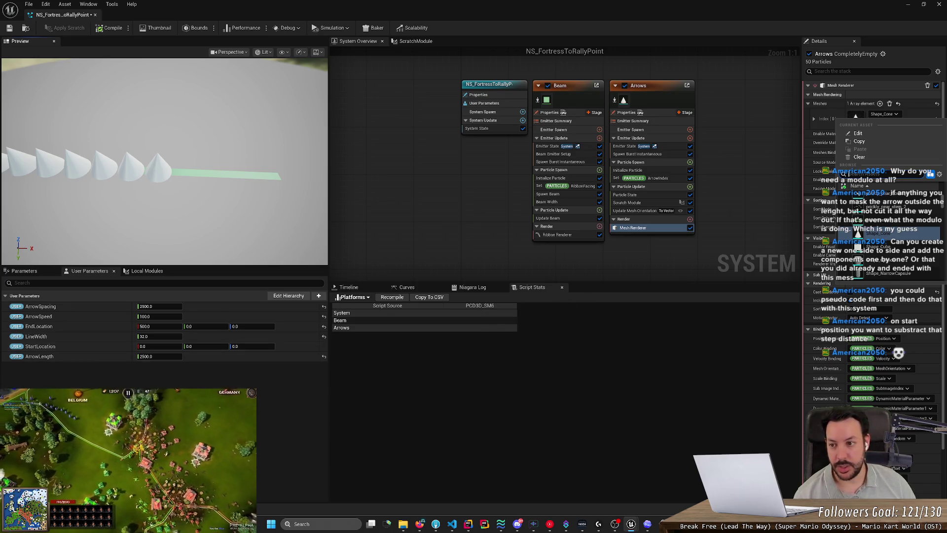
pyautogui.press('Escape')
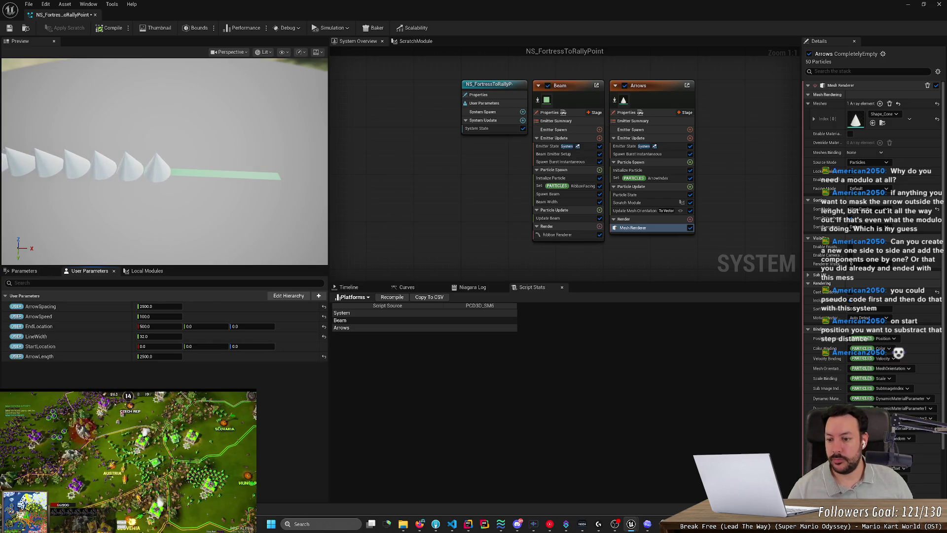
pyautogui.hotkey('ctrl', 's')
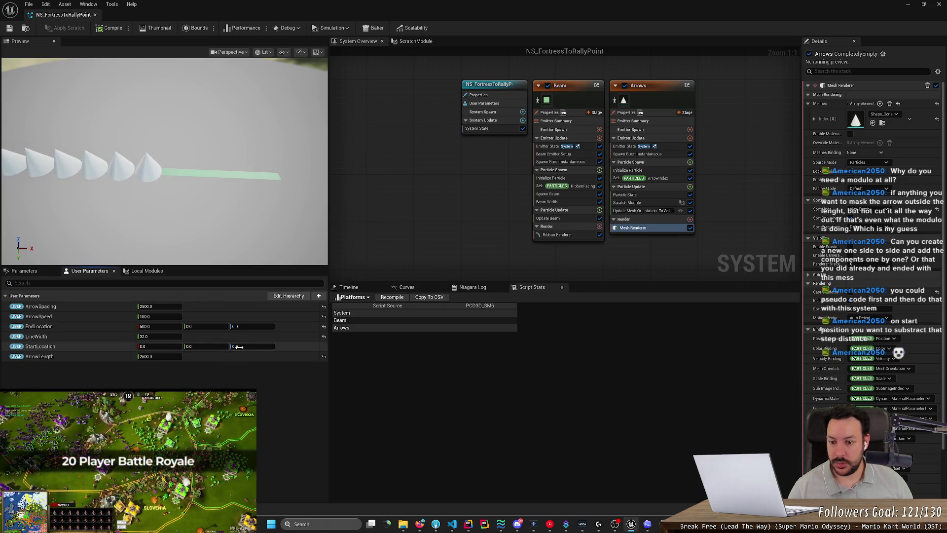
# Step: Add two Vector user parameters, MeshRotation and MeshScale, found by searching 'vec'
pyautogui.click(319, 296)
pyautogui.write('rotat')
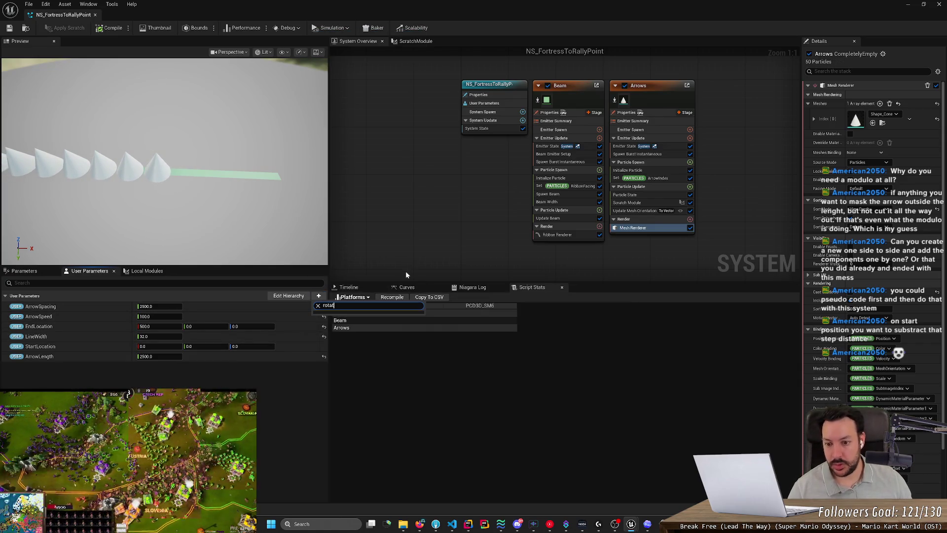
pyautogui.write('vec')
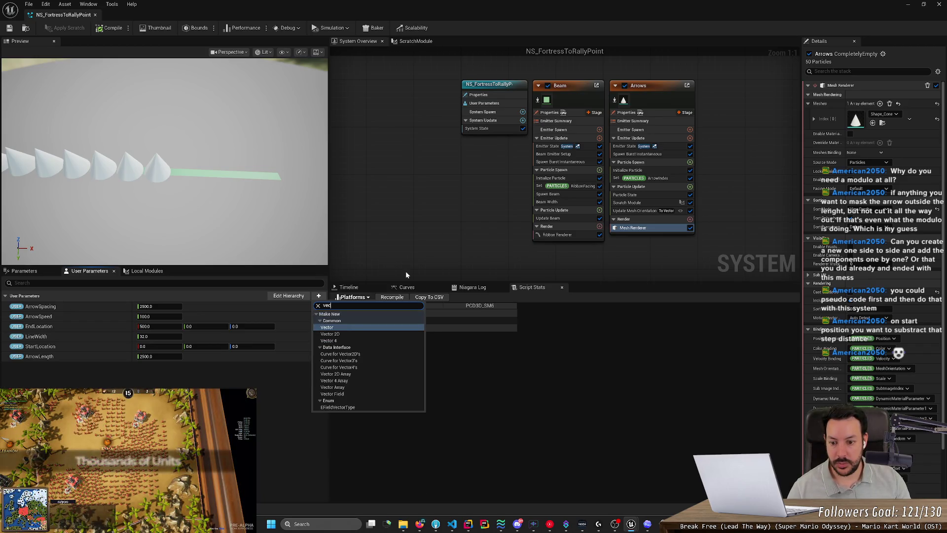
pyautogui.press('BackSpace')
pyautogui.press('BackSpace')
pyautogui.press('BackSpace')
pyautogui.write('quate')
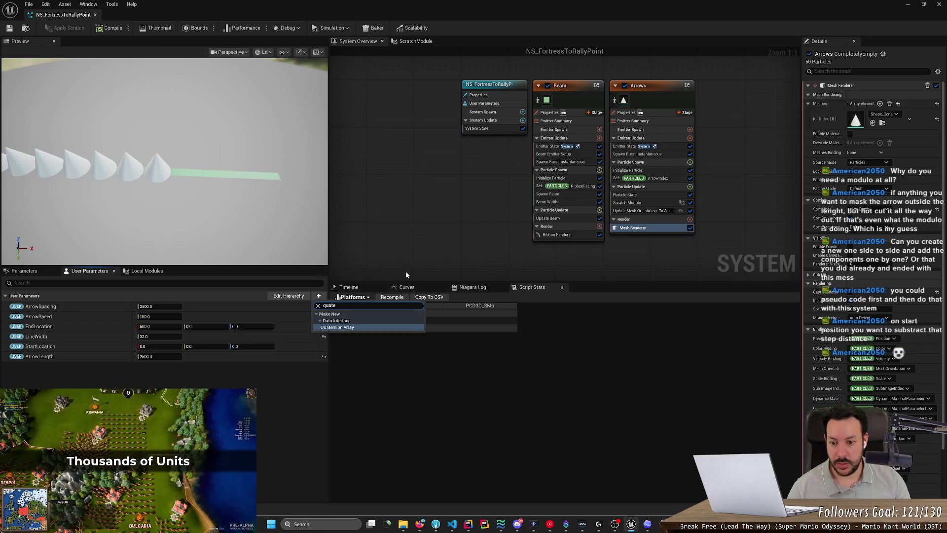
pyautogui.press('BackSpace')
pyautogui.press('BackSpace')
pyautogui.press('BackSpace')
pyautogui.write('f')
pyautogui.press('BackSpace')
pyautogui.write('vec')
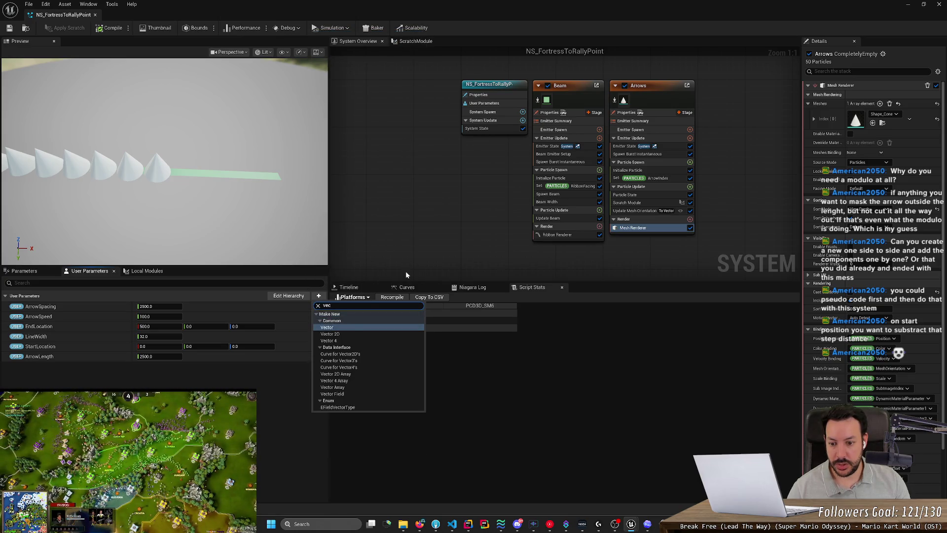
pyautogui.press('Return')
pyautogui.write('MeshRotation')
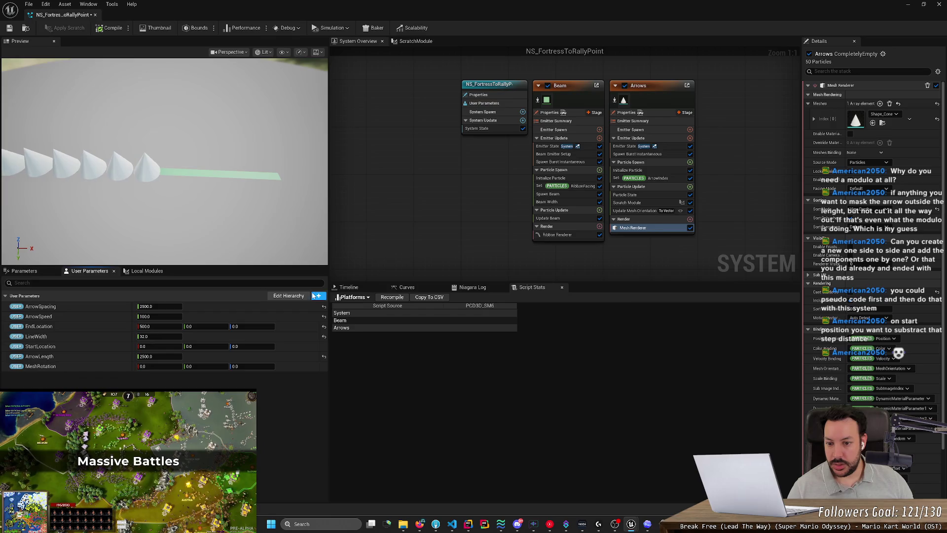
pyautogui.click(318, 296)
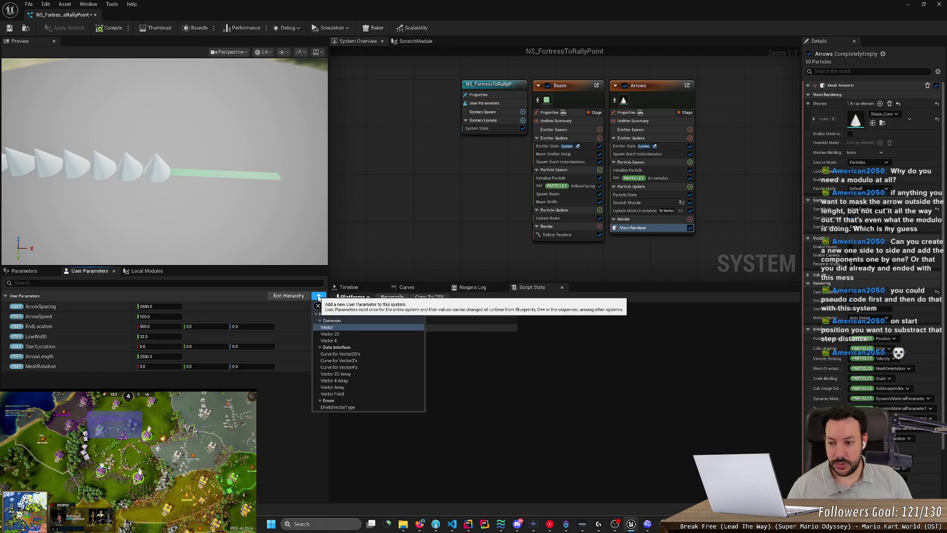
pyautogui.press('Return')
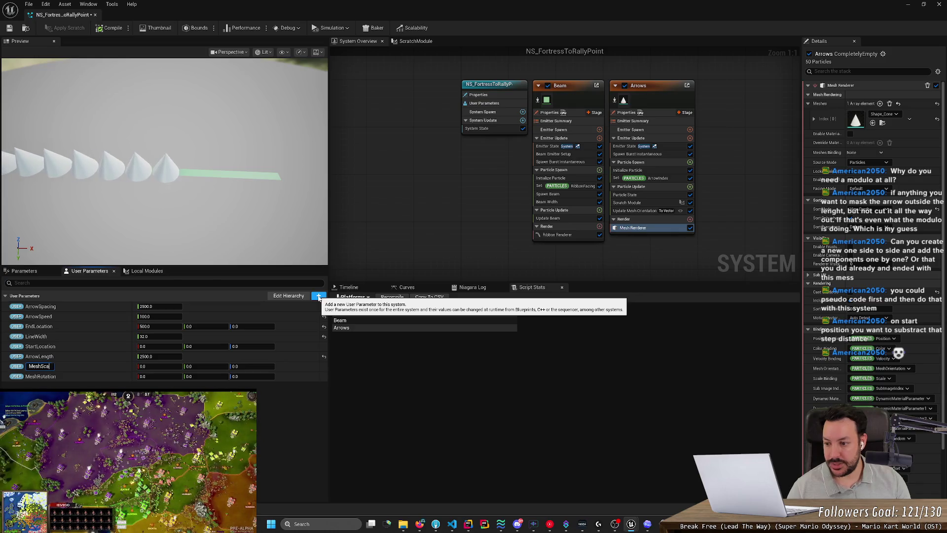
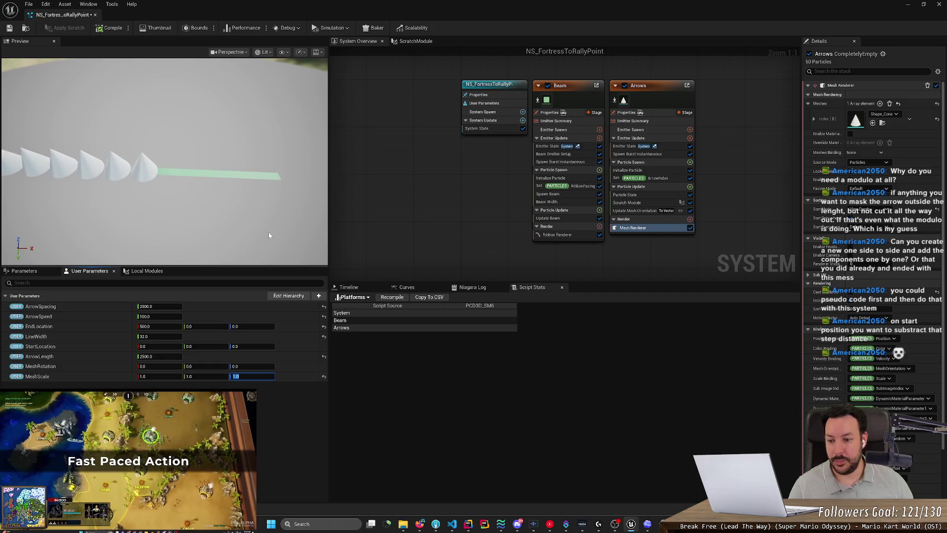
# Step: Save the system and select the Arrows emitter's Mesh Renderer
pyautogui.hotkey('ctrl', 's')
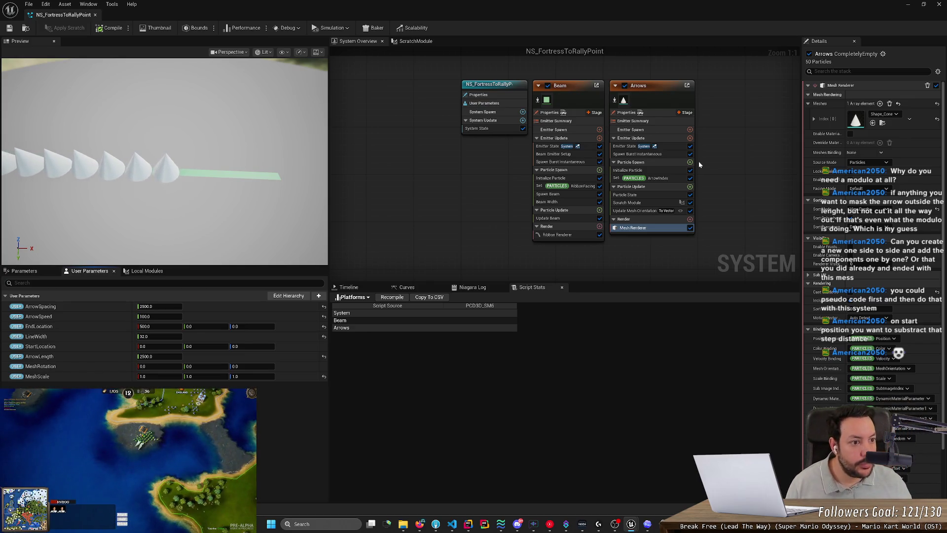
pyautogui.scroll(-2, 939, 106)
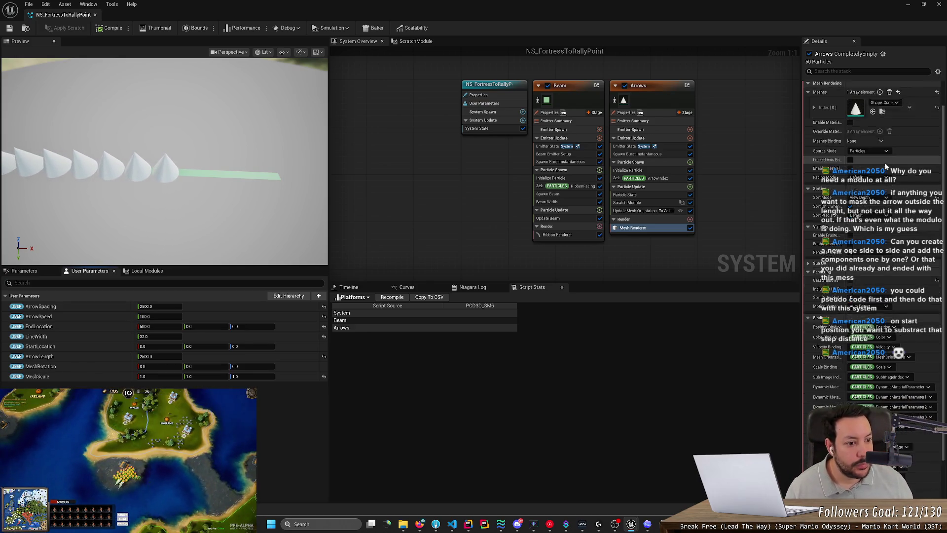
pyautogui.click(654, 229)
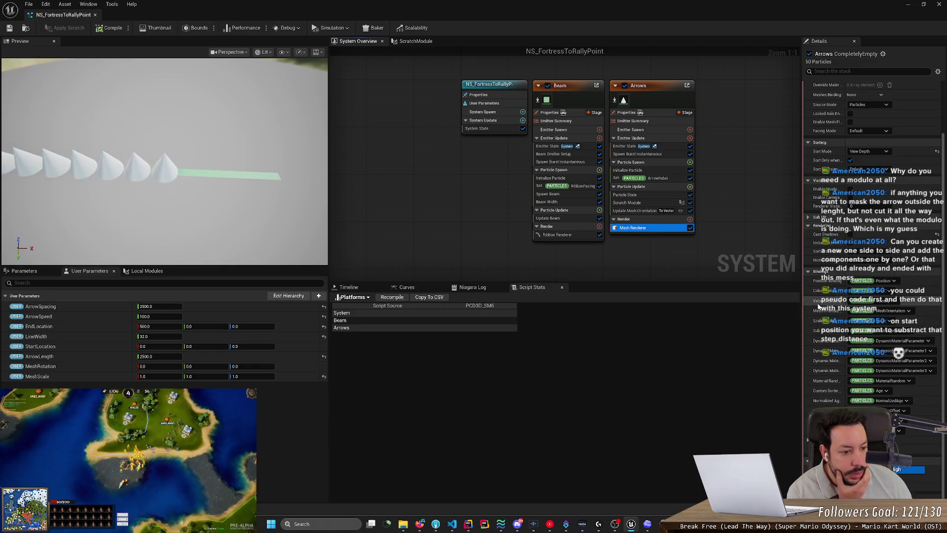
# Step: Widen the Details panel and expand the Meshes Index [0] entry
pyautogui.scroll(1, 813, 285)
pyautogui.moveTo(801, 214); pyautogui.dragTo(660, 212)
pyautogui.scroll(3, 747, 211)
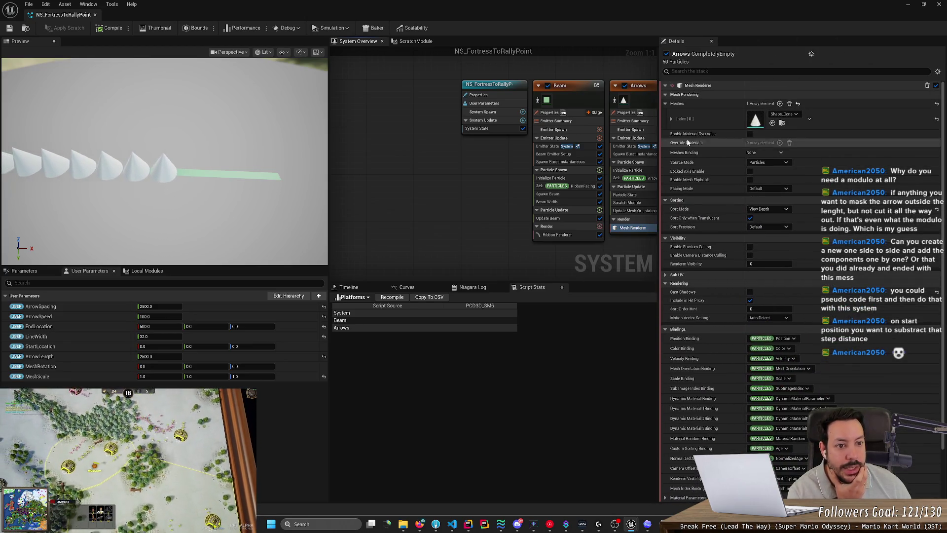
pyautogui.click(671, 119)
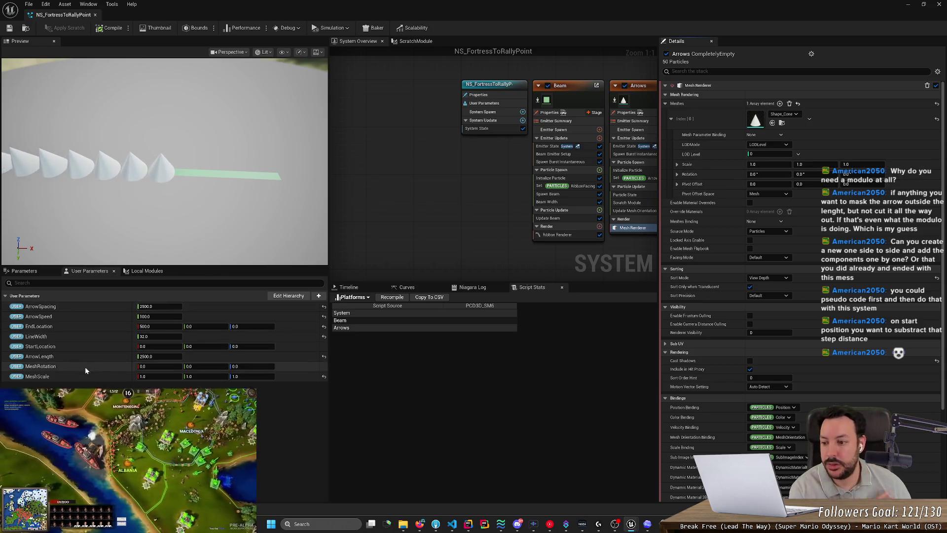
# Step: Delete the MeshRotation and MeshScale user parameters
pyautogui.rightClick(300, 366)
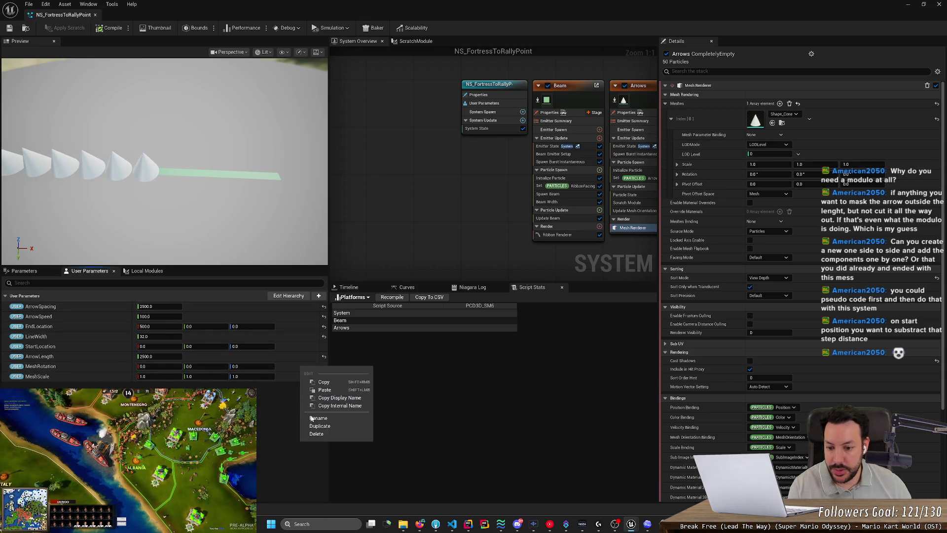
pyautogui.click(312, 435)
pyautogui.rightClick(294, 368)
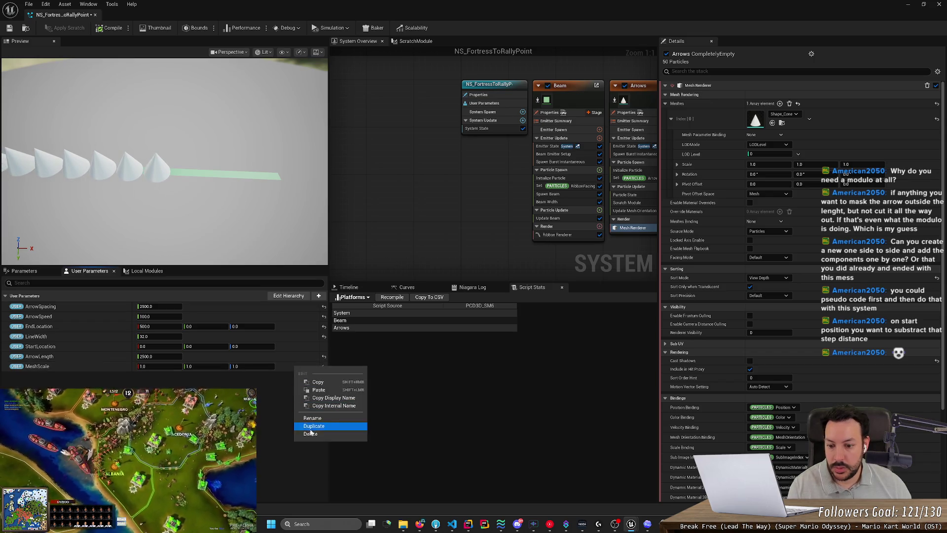
pyautogui.click(310, 434)
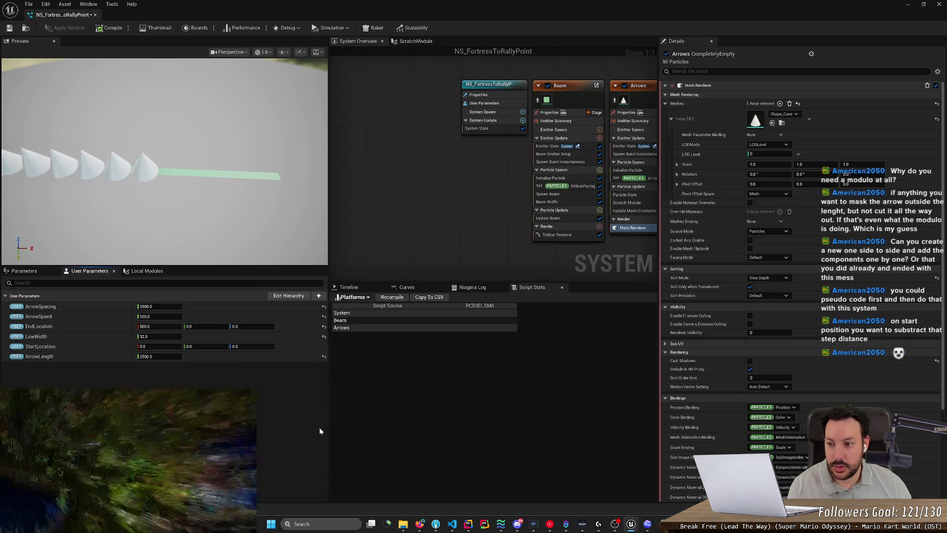
# Step: Set the arrow mesh rotation to -90°
pyautogui.click(783, 175)
pyautogui.write('90')
pyautogui.press('Return')
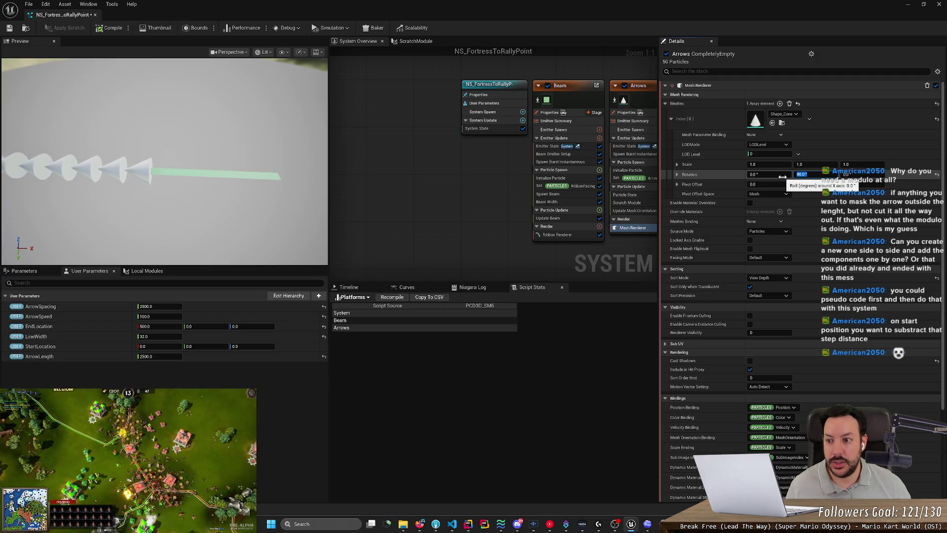
pyautogui.press('Return')
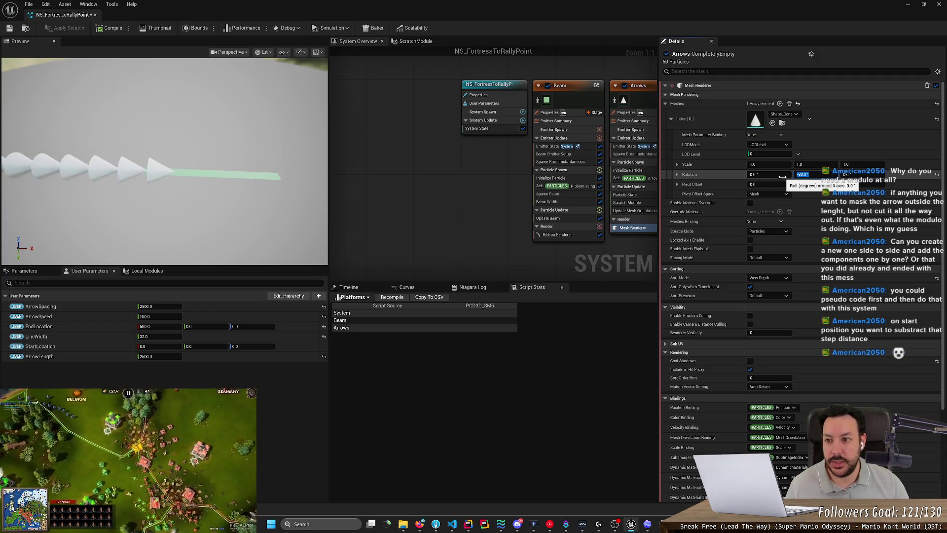
# Step: Set the arrow mesh scale to 0.01, 1, 1 so the cones flatten into triangles
pyautogui.click(815, 166)
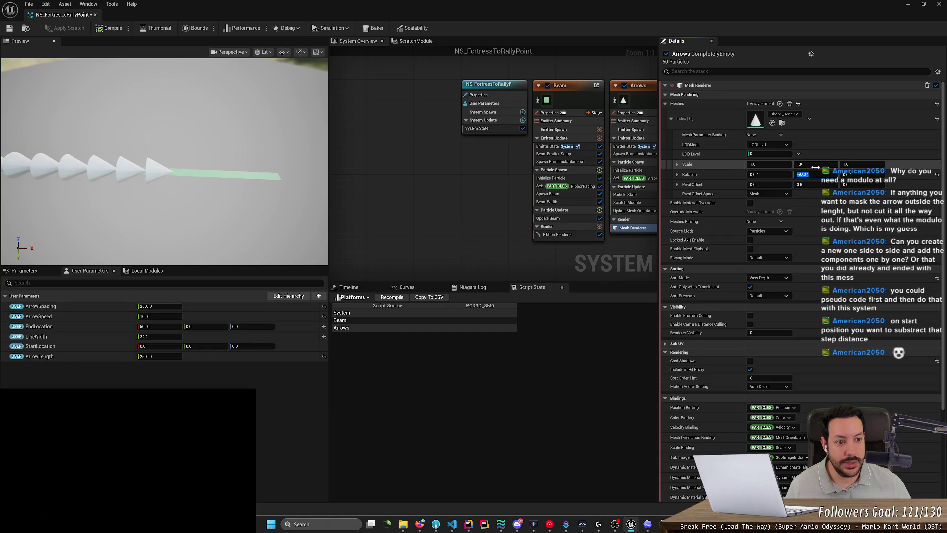
pyautogui.press('Tab')
pyautogui.write('0.1')
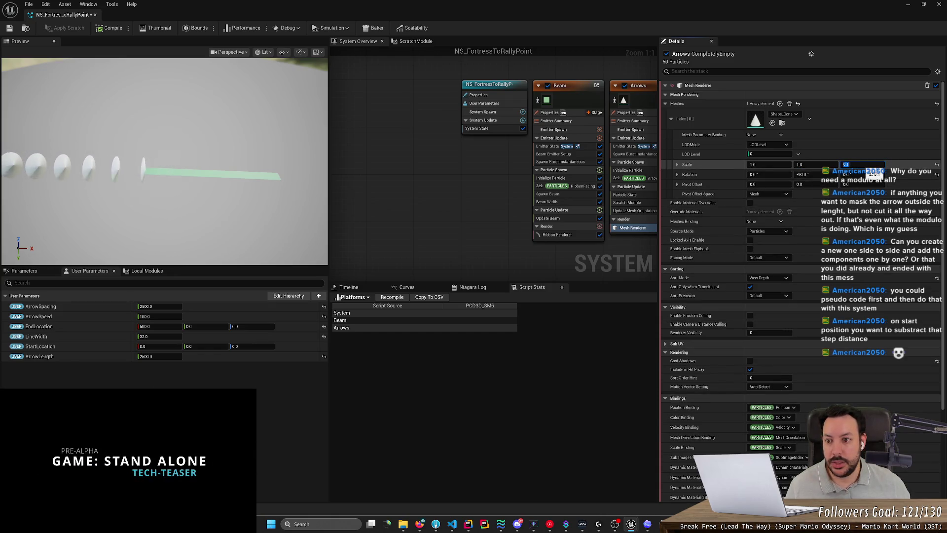
pyautogui.write('1')
pyautogui.hotkey('shift', 'Tab')
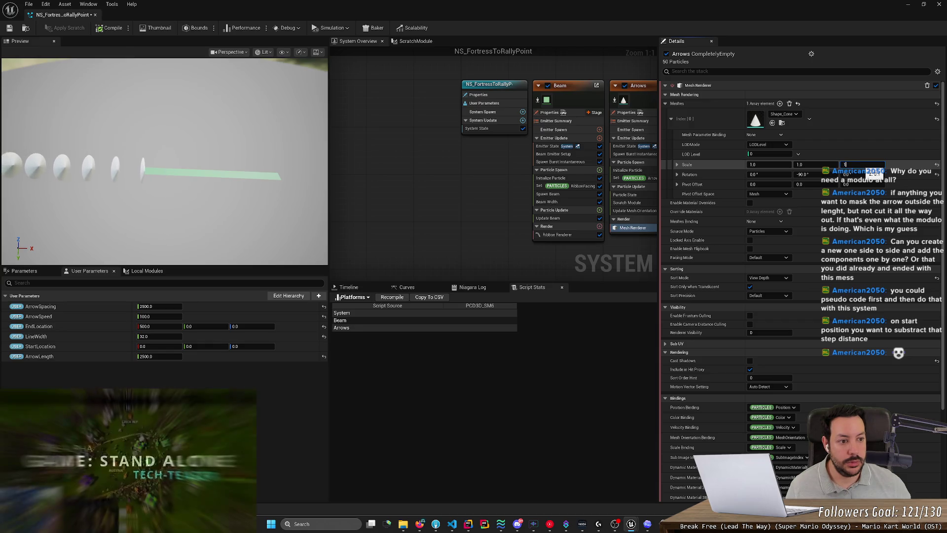
pyautogui.write('.1')
pyautogui.press('Return')
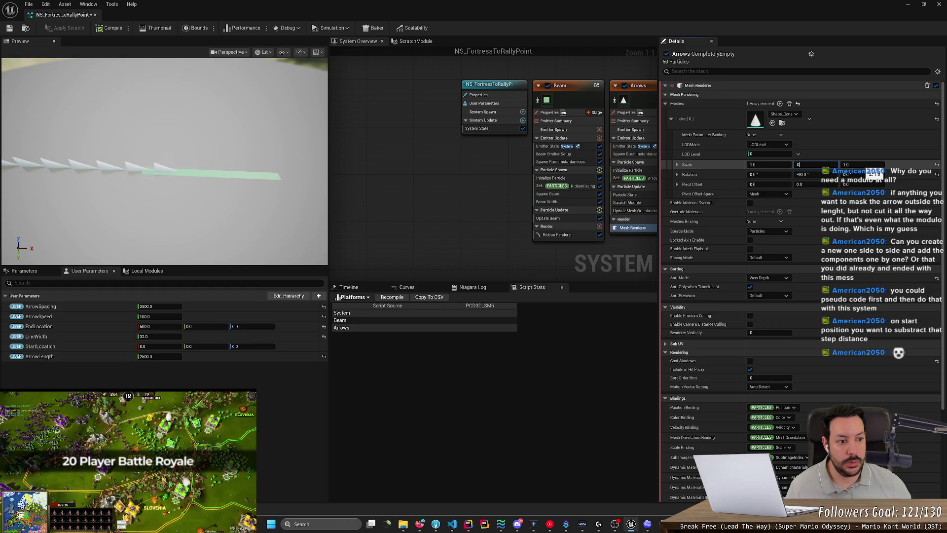
pyautogui.write('1')
pyautogui.hotkey('shift', 'Tab')
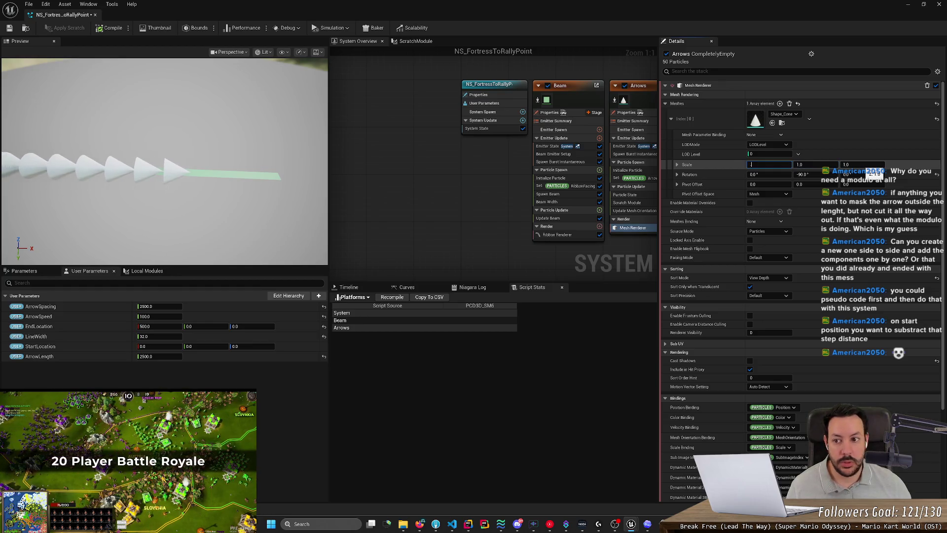
pyautogui.write('.01')
pyautogui.press('Return')
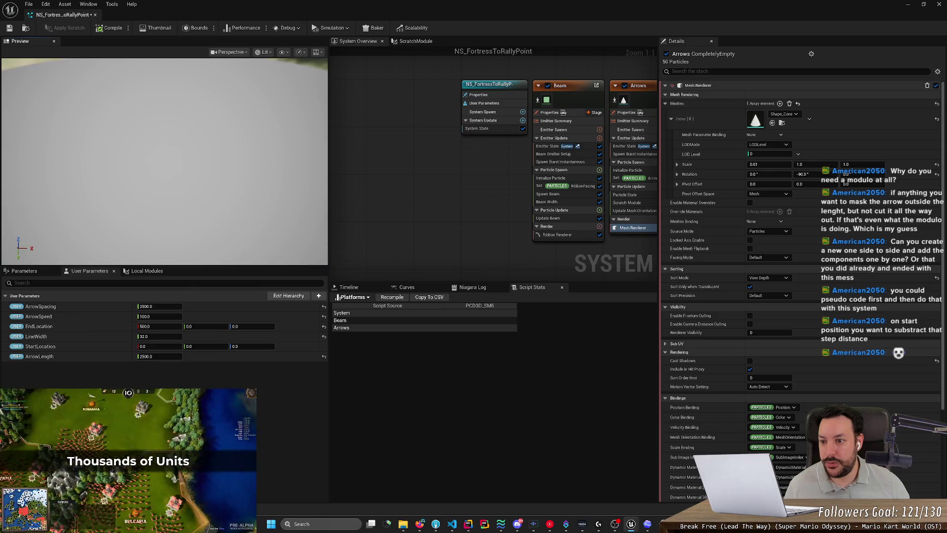
pyautogui.moveTo(138, 206)
pyautogui.mouseDown()
pyautogui.moveTo(163, 197)
pyautogui.moveTo(172, 165)
pyautogui.moveTo(143, 155)
pyautogui.moveTo(144, 168)
pyautogui.mouseUp()
# Step: View the flattened arrows from a low angle and save the system
pyautogui.scroll(3, 183, 187)
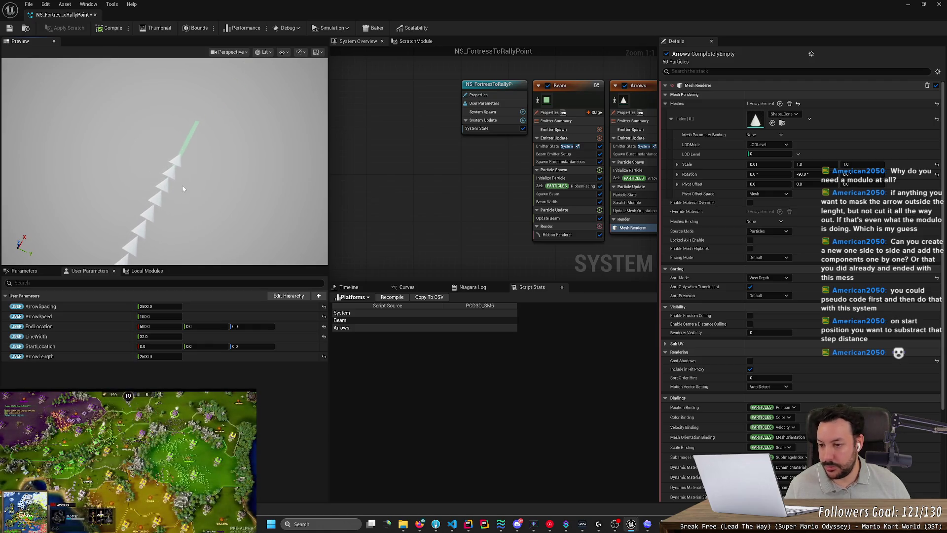
pyautogui.moveTo(182, 185)
pyautogui.mouseDown()
pyautogui.moveTo(184, 167)
pyautogui.moveTo(194, 202)
pyautogui.mouseUp()
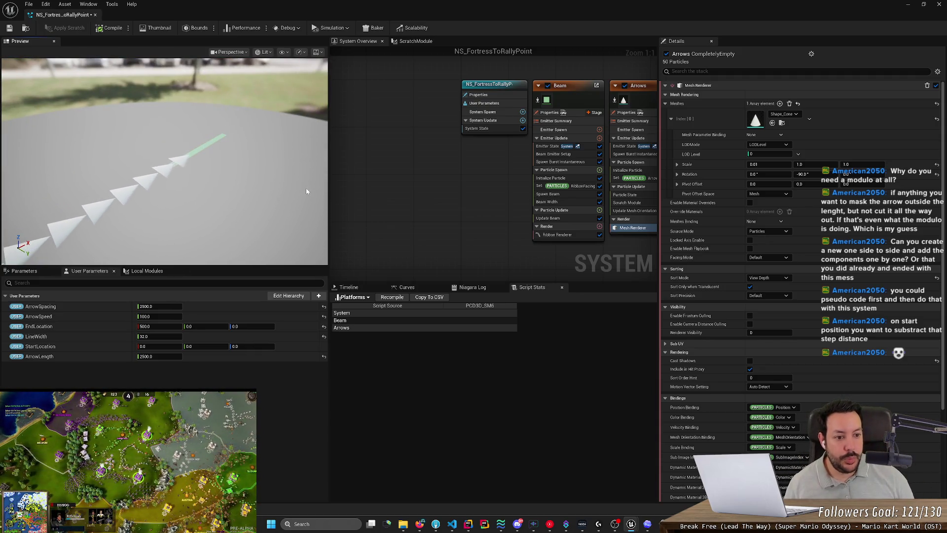
pyautogui.hotkey('ctrl', 's')
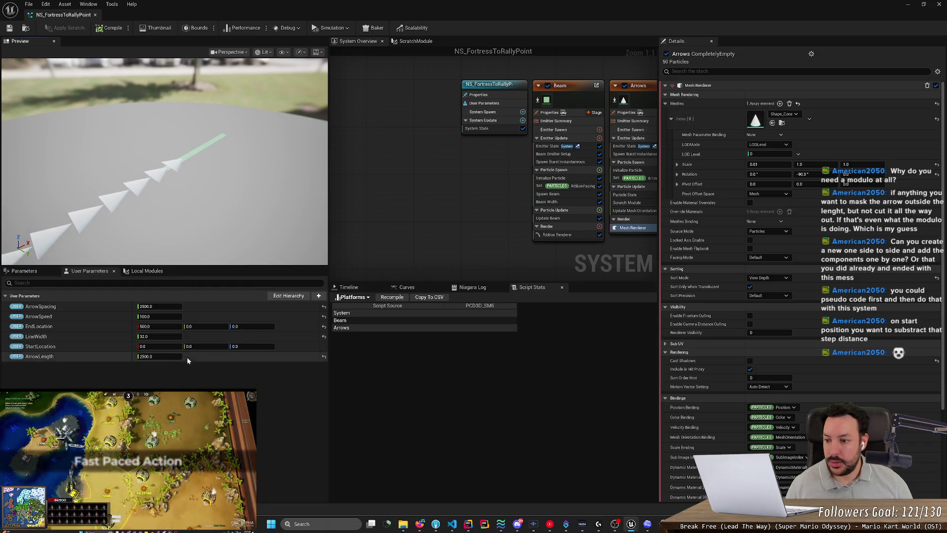
# Step: Widen the graph to show the whole Arrows emitter and select Update Mesh Orientation
pyautogui.click(320, 297)
pyautogui.click(371, 347)
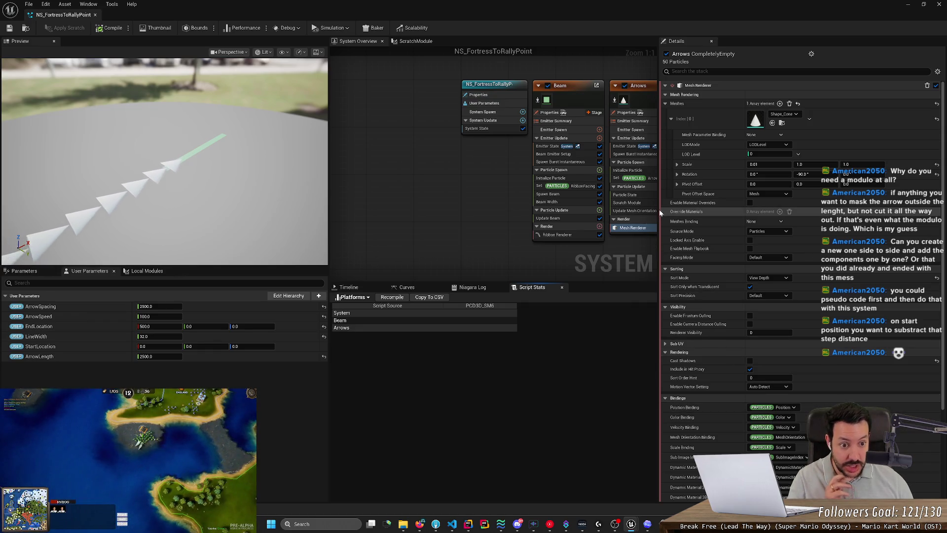
pyautogui.moveTo(659, 217); pyautogui.dragTo(788, 220)
pyautogui.click(642, 211)
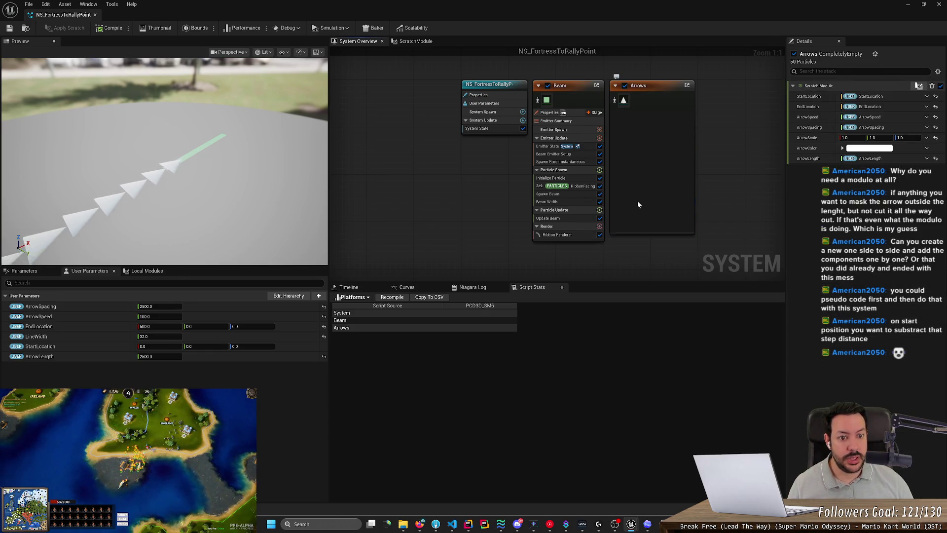
# Step: In the Arrows Initialize Particle module, try a saturated pink particle colour
pyautogui.click(649, 171)
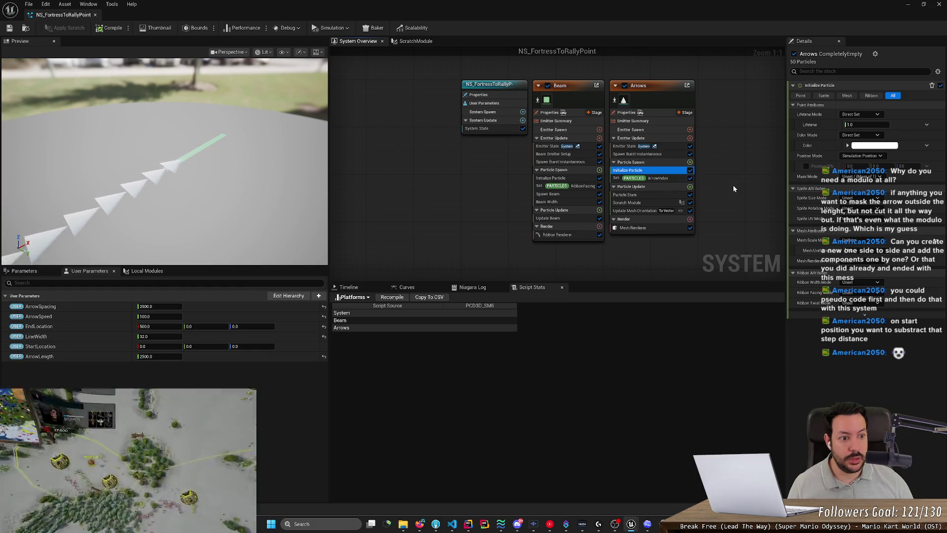
pyautogui.click(874, 145)
pyautogui.click(751, 194)
pyautogui.moveTo(751, 194); pyautogui.dragTo(780, 198)
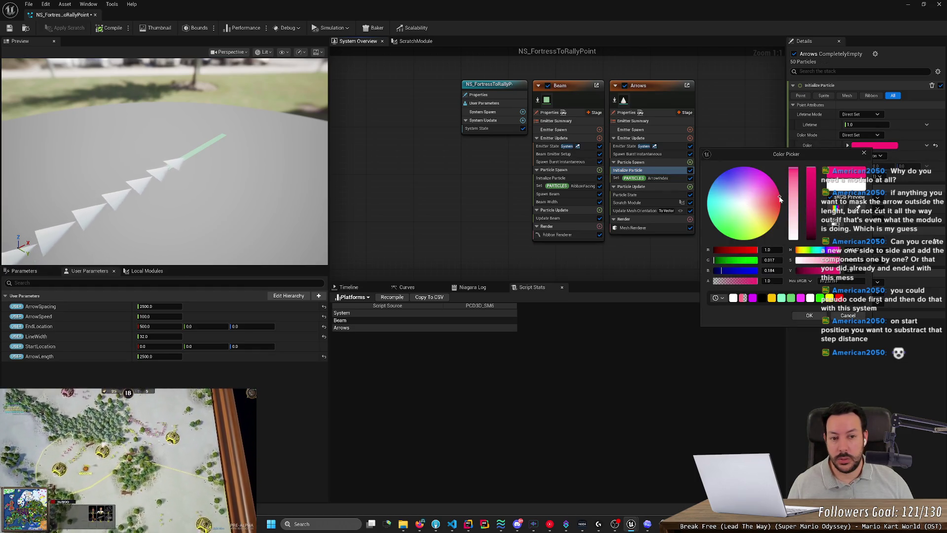
pyautogui.click(863, 153)
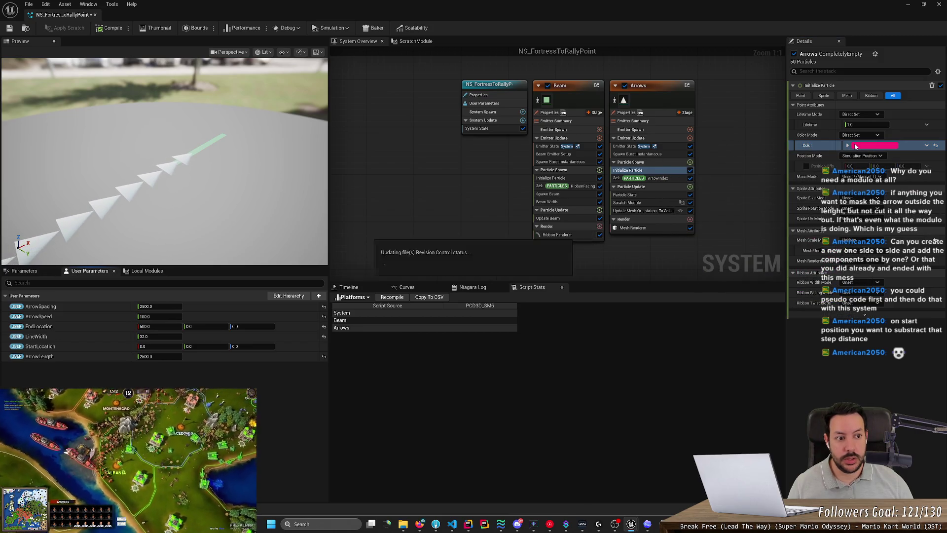
# Step: Set the Arrows particle colour back to white
pyautogui.click(858, 146)
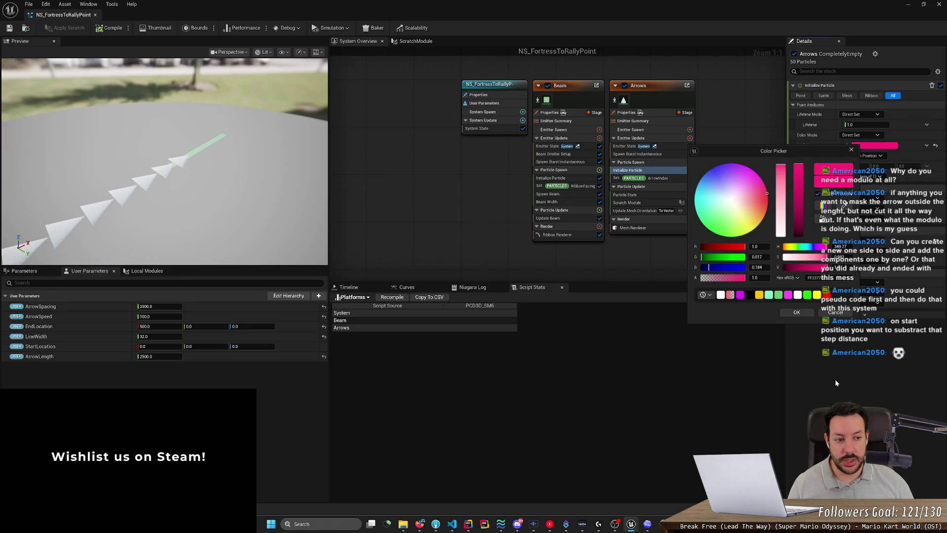
pyautogui.click(858, 156)
pyautogui.click(875, 145)
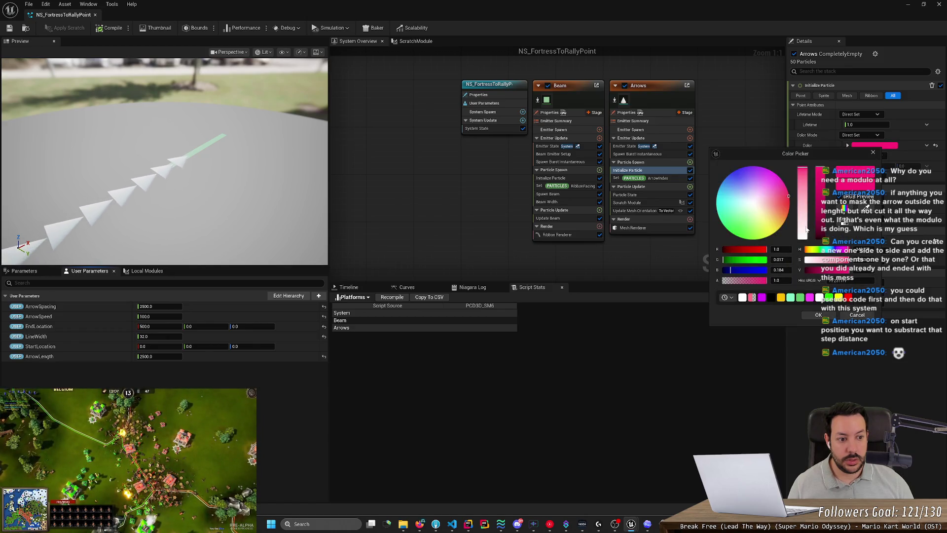
pyautogui.click(804, 237)
pyautogui.click(817, 315)
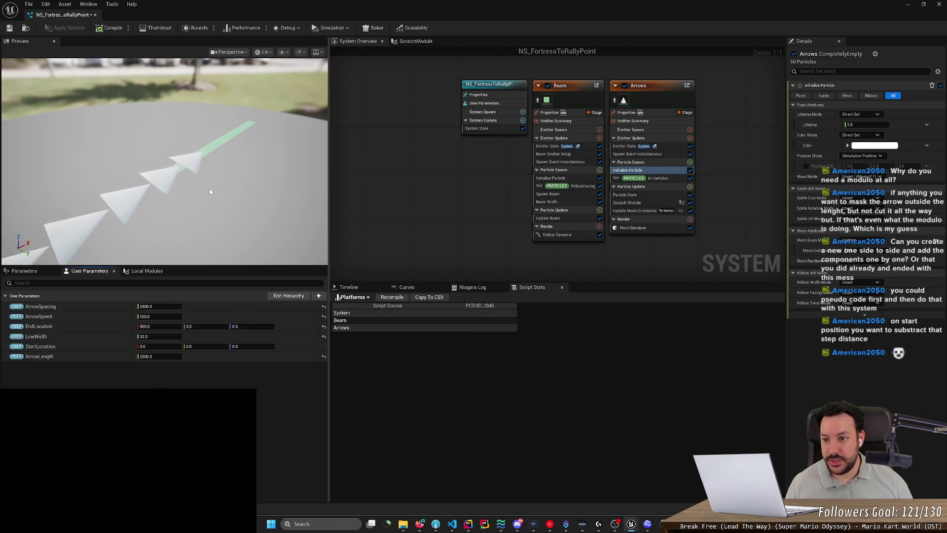
pyautogui.moveTo(217, 247); pyautogui.dragTo(153, 229)
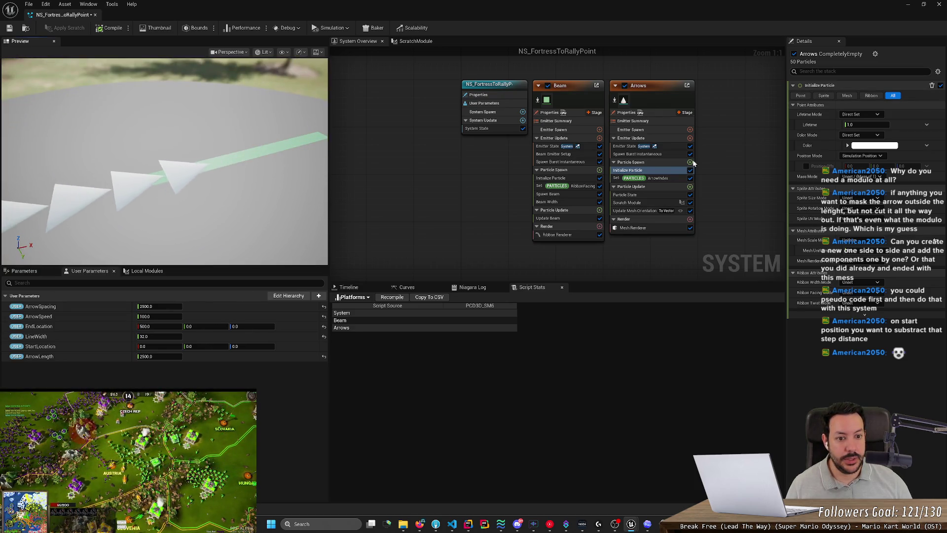
# Step: Set the Arrows mesh renderer's Scale Y and Scale Z to 0.2 to thin the arrows
pyautogui.click(633, 228)
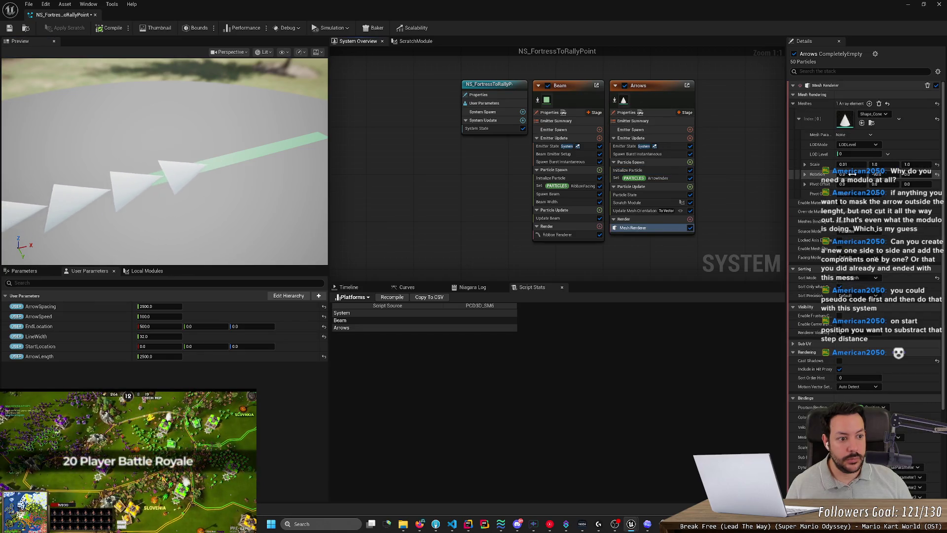
pyautogui.click(875, 164)
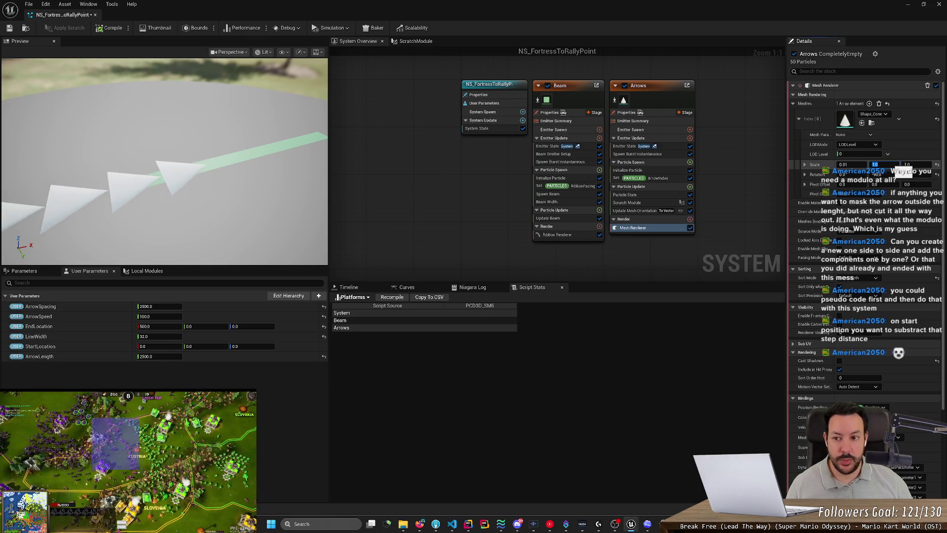
pyautogui.write('.2')
pyautogui.press('Return')
pyautogui.press('Tab')
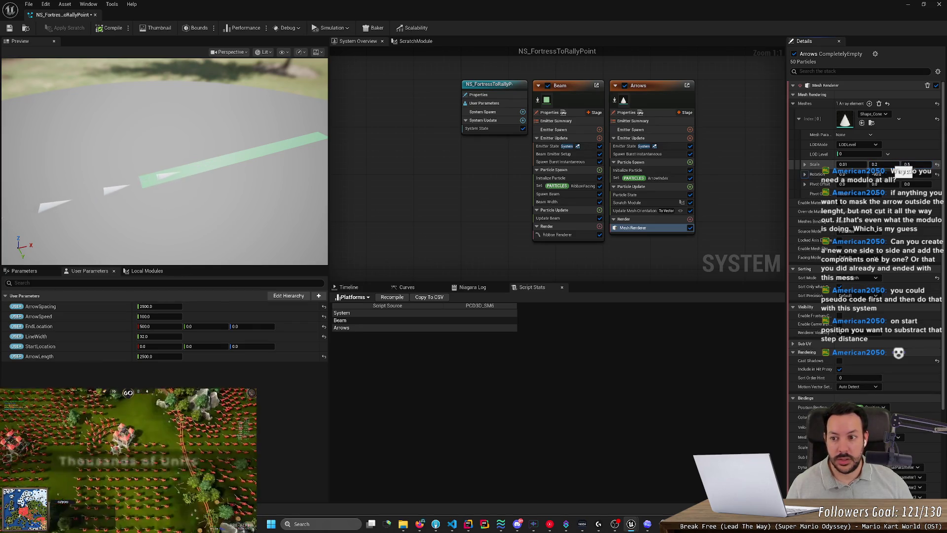
pyautogui.press('Return')
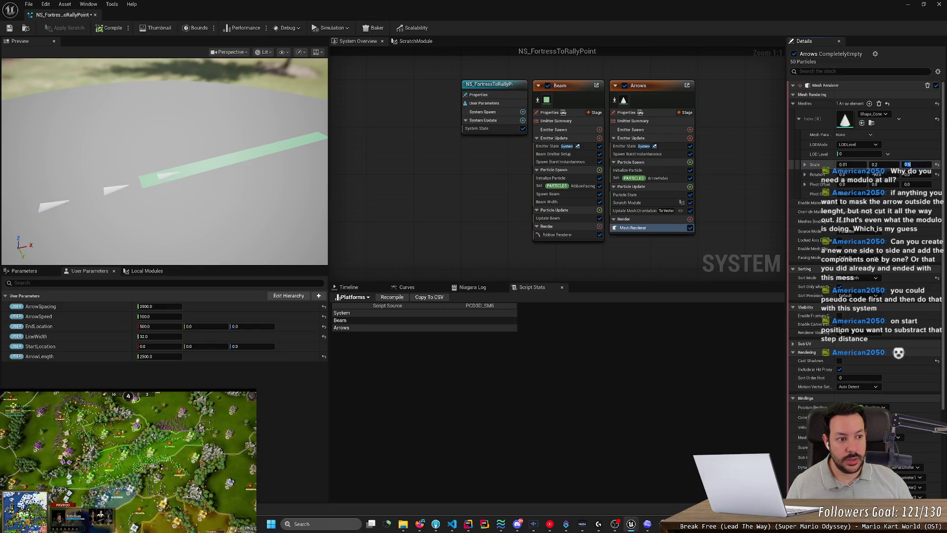
pyautogui.write('.3')
pyautogui.press('Return')
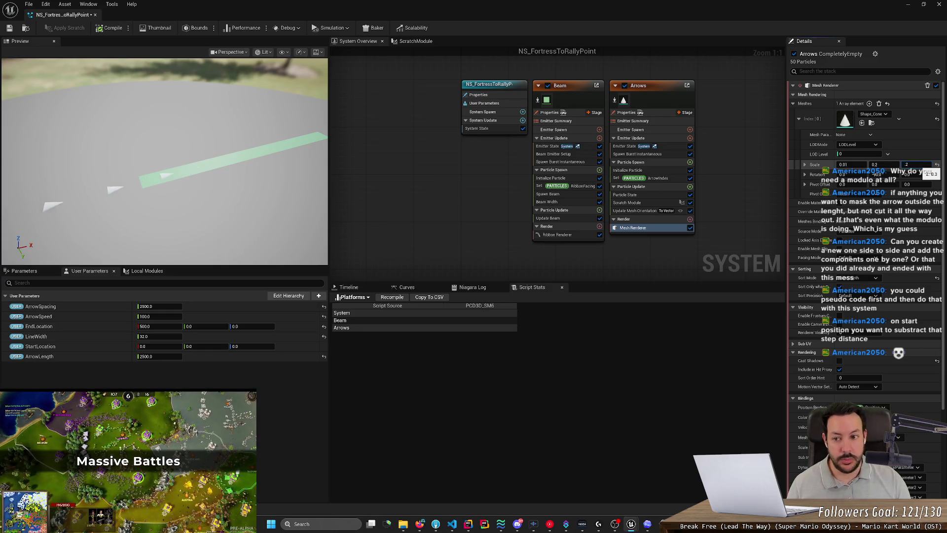
pyautogui.press('Return')
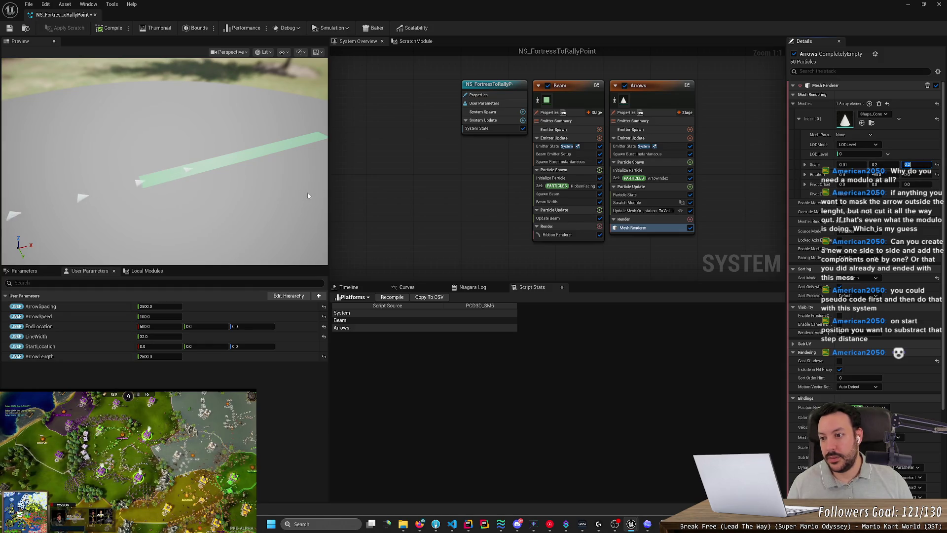
# Step: Set the ArrowLength user parameter to 1000
pyautogui.moveTo(291, 197); pyautogui.dragTo(304, 195)
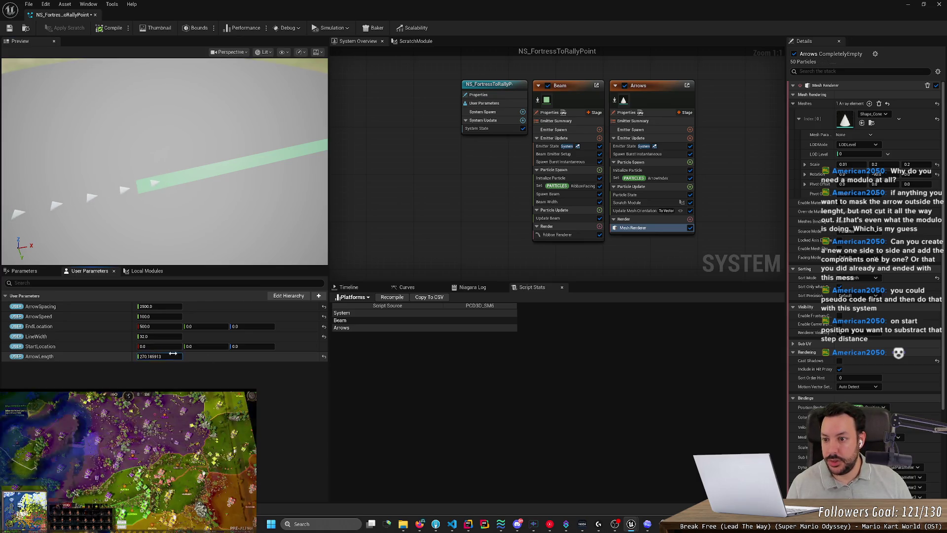
pyautogui.moveTo(172, 353); pyautogui.dragTo(167, 338)
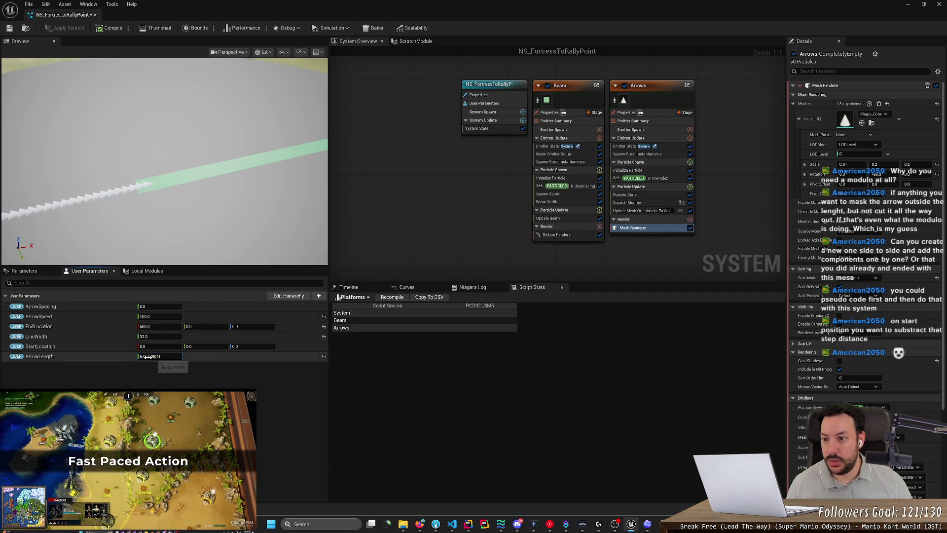
pyautogui.moveTo(148, 356); pyautogui.dragTo(150, 356)
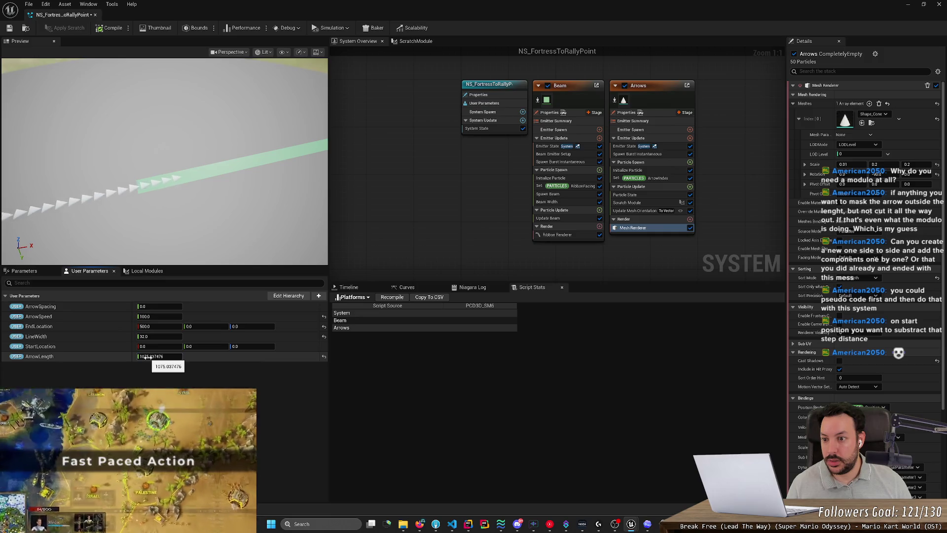
pyautogui.click(155, 356)
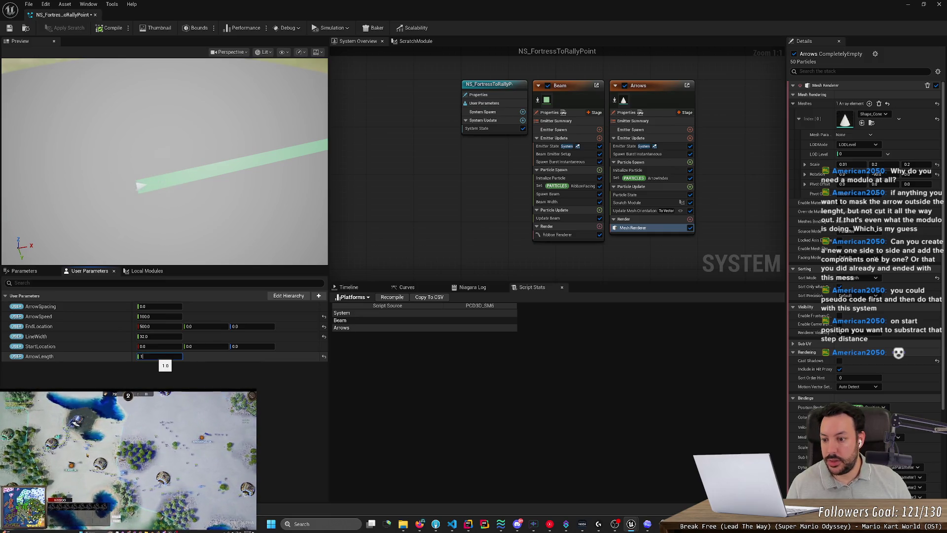
pyautogui.write('000')
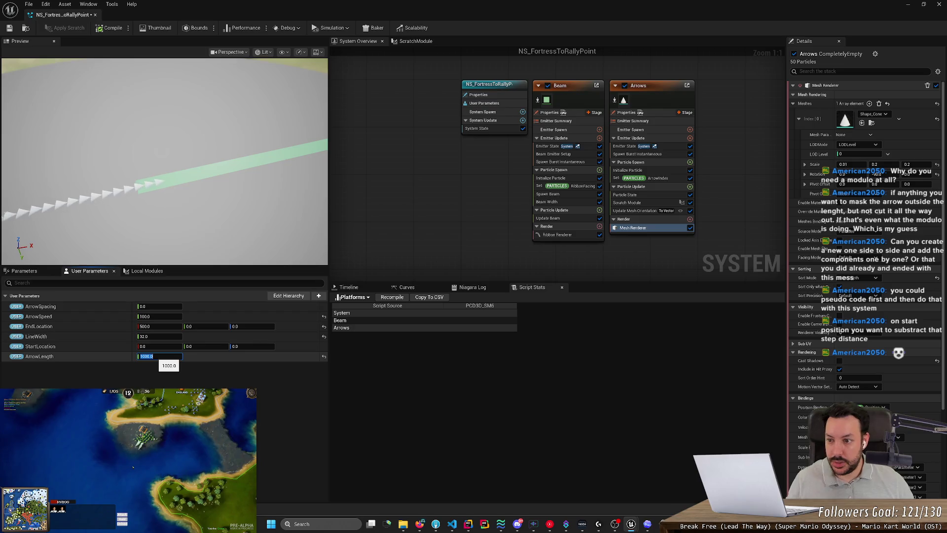
# Step: Set ArrowSpacing to 1000 and save the system
pyautogui.moveTo(148, 307); pyautogui.dragTo(170, 307)
pyautogui.click(170, 307)
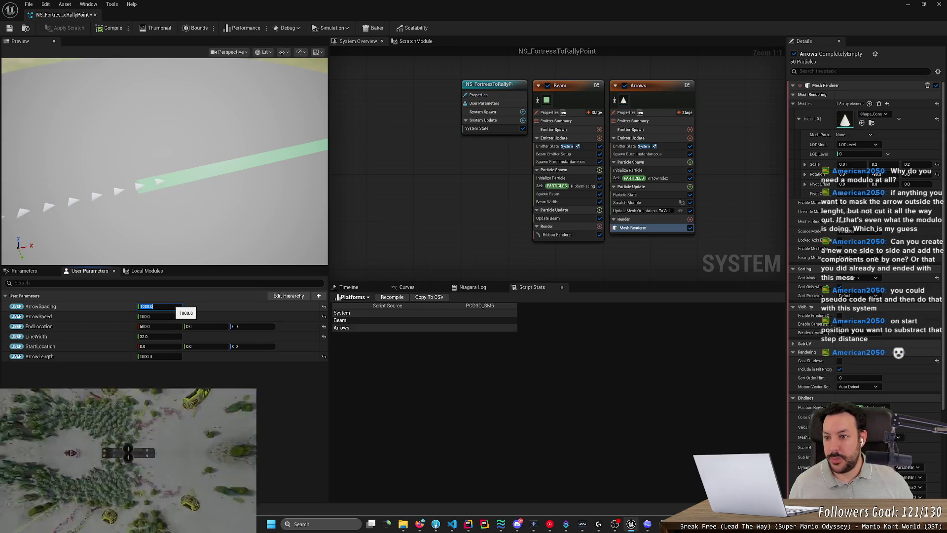
pyautogui.write('0')
pyautogui.press('Return')
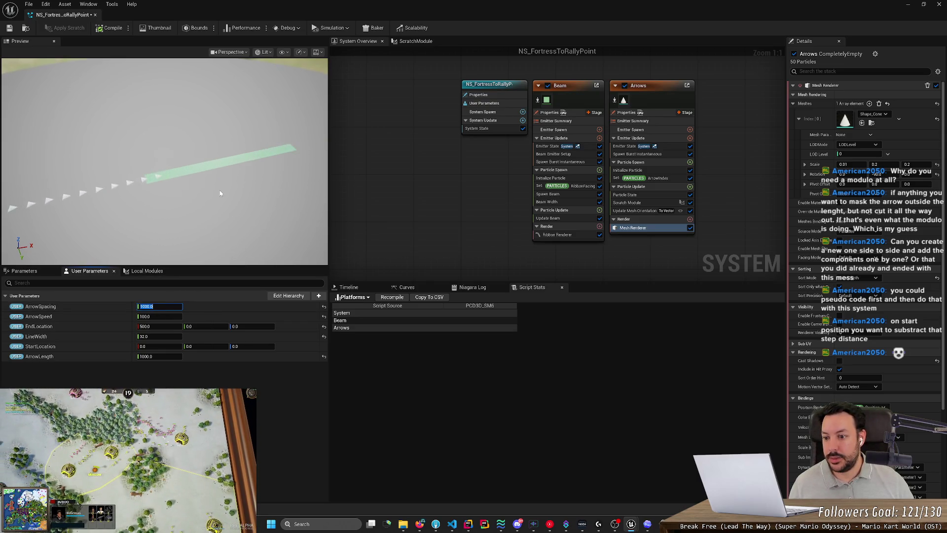
pyautogui.hotkey('ctrl', 's')
pyautogui.click(10, 29)
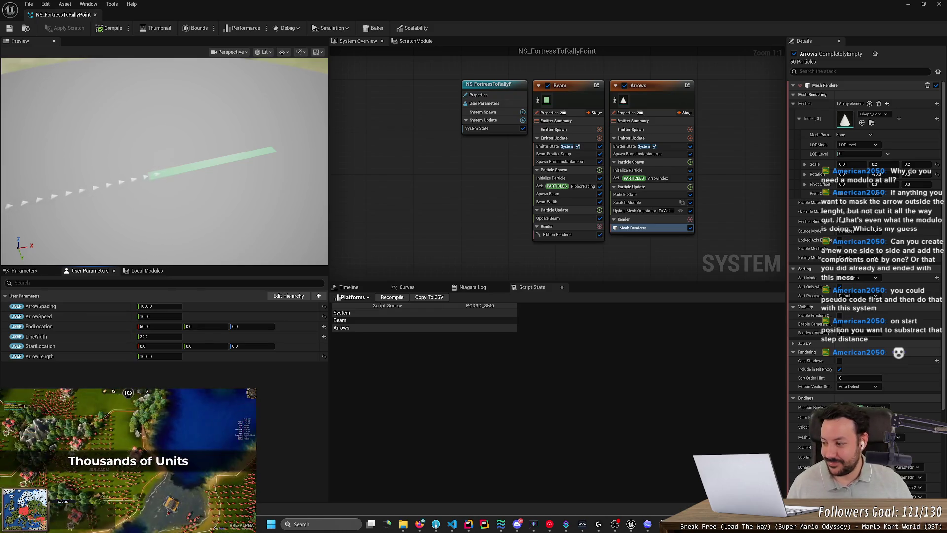
# Step: Orbit and zoom out to a diagonal view of the whole green beam and its arrows
pyautogui.moveTo(177, 191)
pyautogui.mouseDown()
pyautogui.moveTo(211, 144)
pyautogui.moveTo(242, 171)
pyautogui.mouseUp()
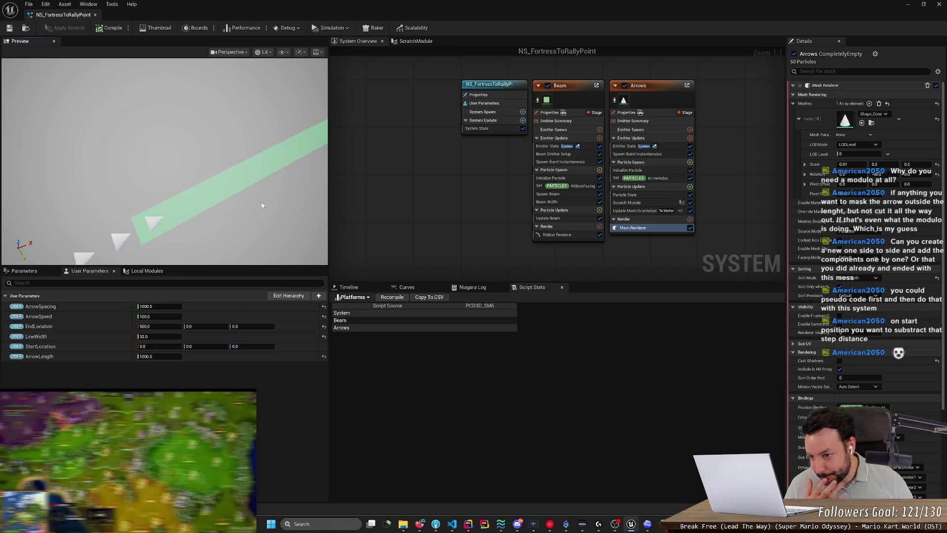
pyautogui.scroll(-3, 262, 206)
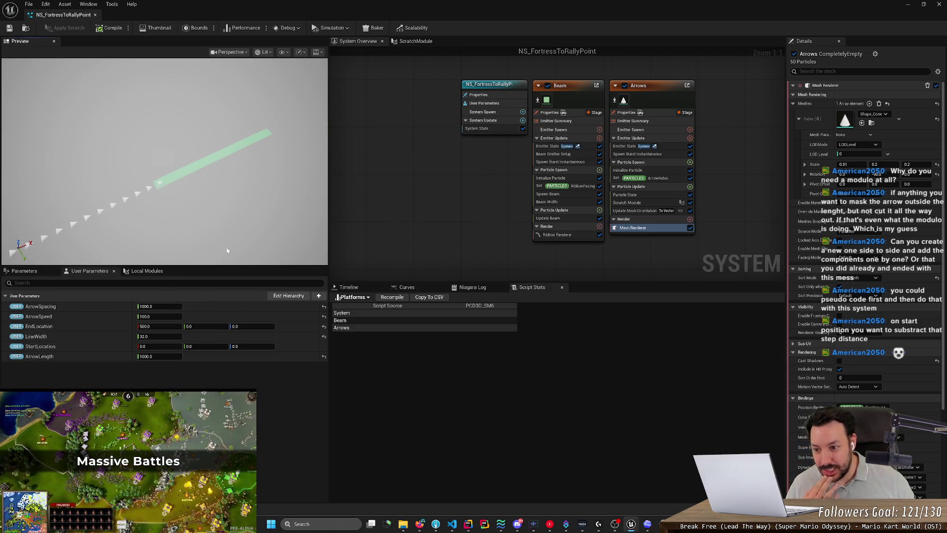
pyautogui.click(159, 327)
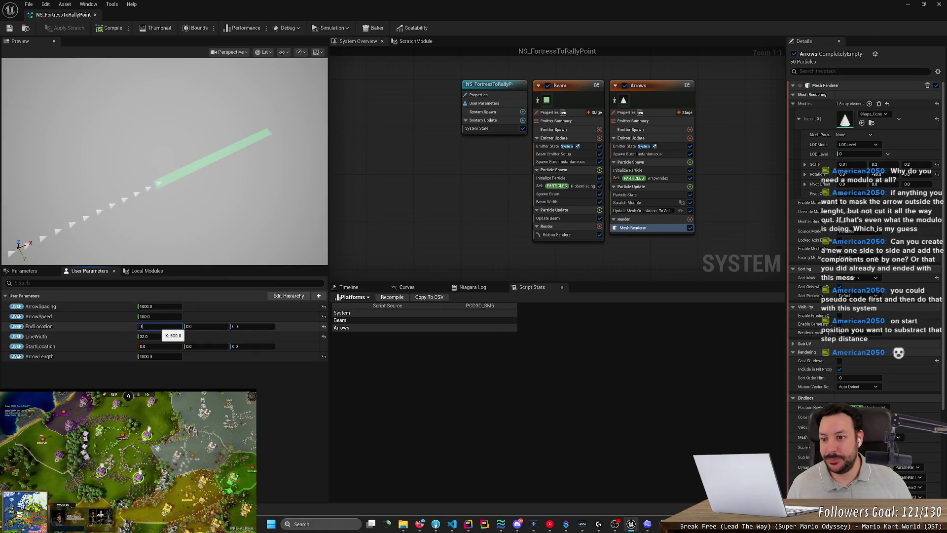
# Step: Try EndLocation X values of 100 and 10000, then return it to 500
pyautogui.write('00')
pyautogui.press('Return')
pyautogui.write('000')
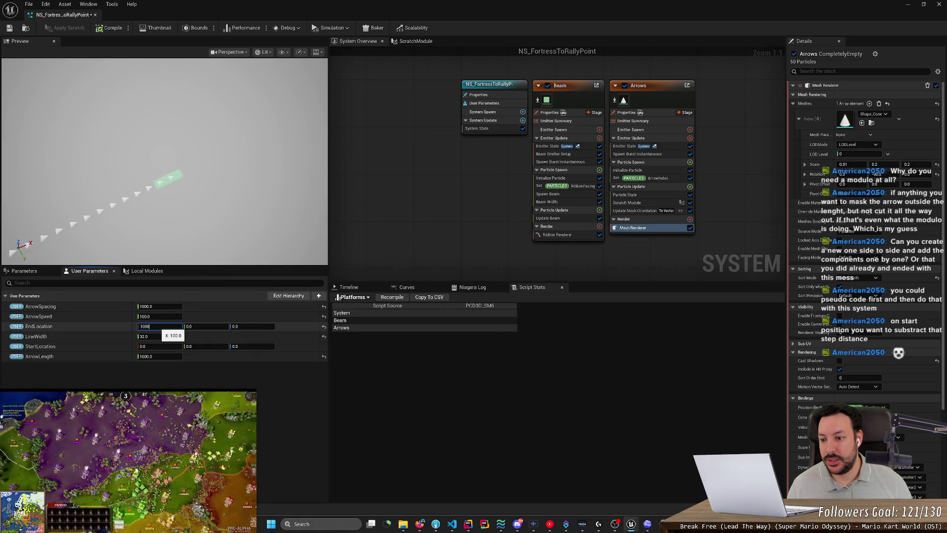
pyautogui.press('Return')
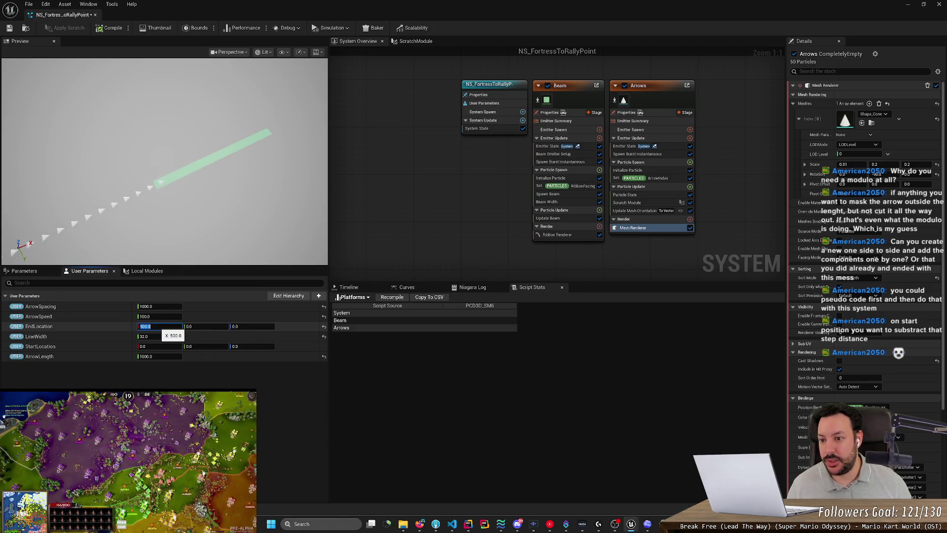
pyautogui.press('Return')
# Step: Set ArrowSpacing to 0 and move the camera close along the beam to inspect the arrows
pyautogui.scroll(4, 227, 229)
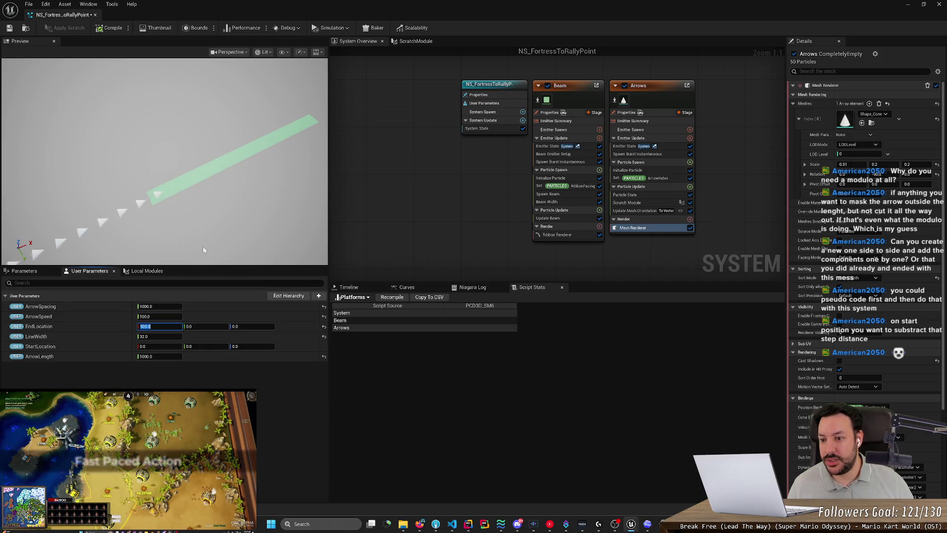
pyautogui.moveTo(180, 250)
pyautogui.mouseDown()
pyautogui.moveTo(180, 271)
pyautogui.moveTo(179, 250)
pyautogui.mouseUp()
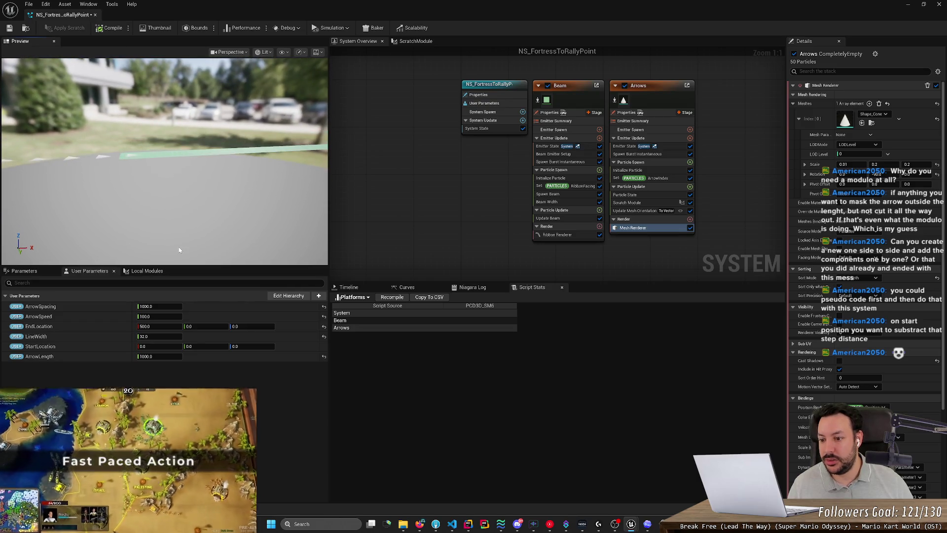
pyautogui.write('0')
pyautogui.press('Return')
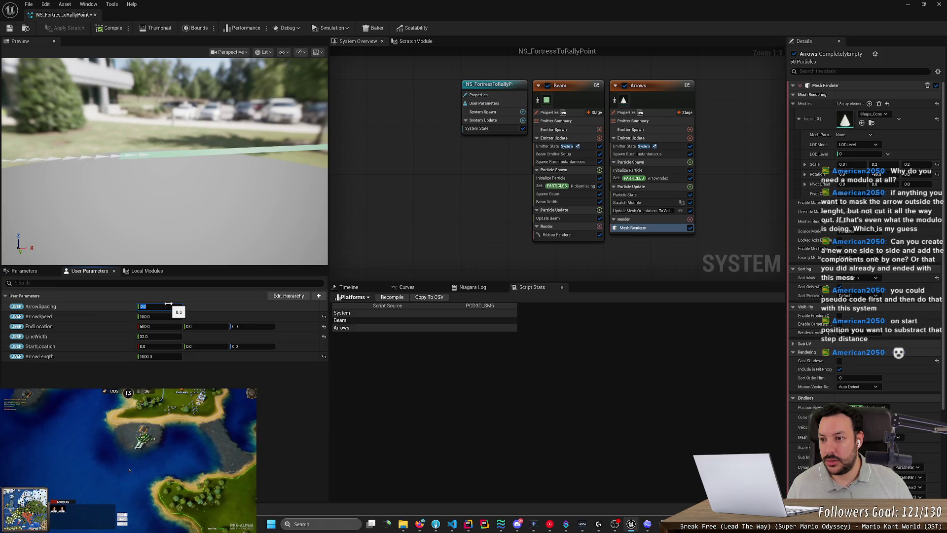
pyautogui.moveTo(99, 187); pyautogui.dragTo(117, 185)
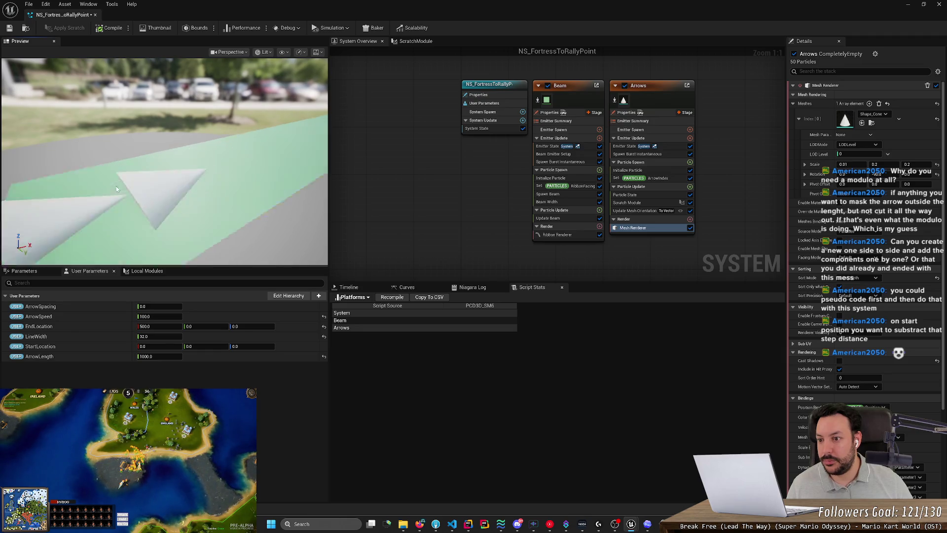
pyautogui.moveTo(112, 200); pyautogui.dragTo(193, 197)
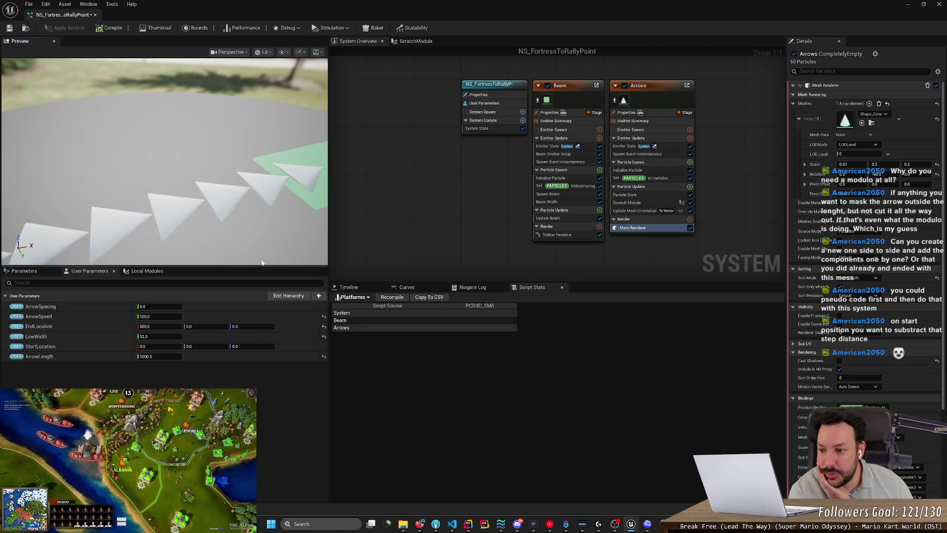
pyautogui.moveTo(167, 307); pyautogui.dragTo(198, 306)
# Step: Try ArrowSpacing values of 1000, 1500 and 500
pyautogui.write('1000')
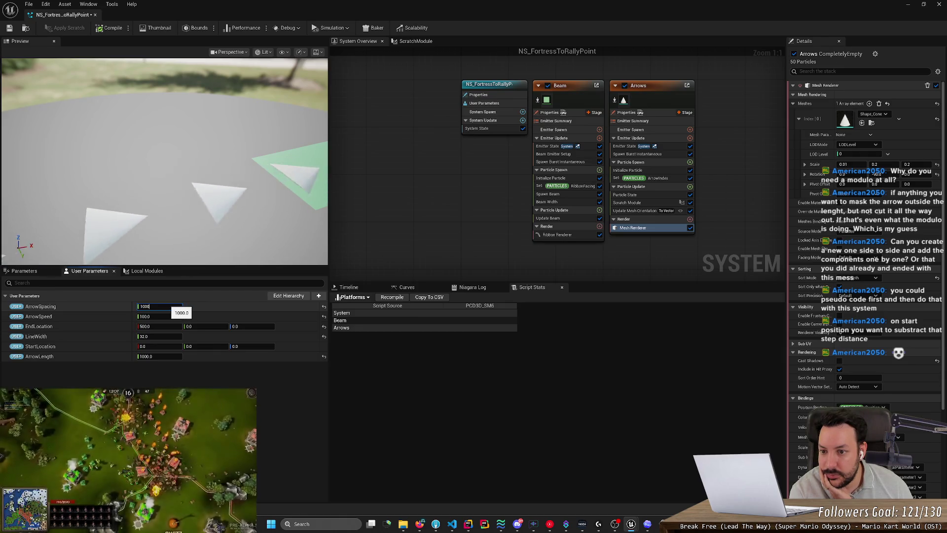
pyautogui.click(142, 307)
pyautogui.press('Delete')
pyautogui.write('5')
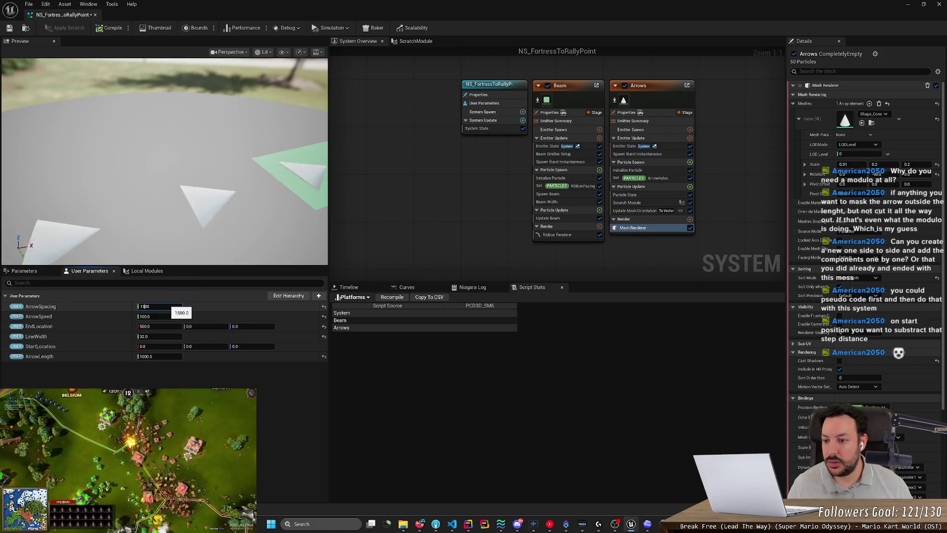
pyautogui.press('Return')
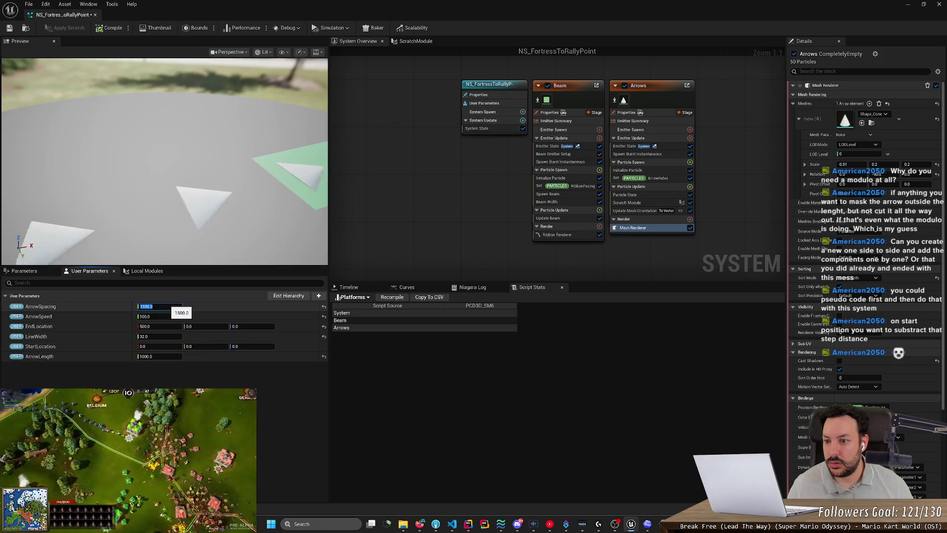
pyautogui.write('500')
pyautogui.press('Return')
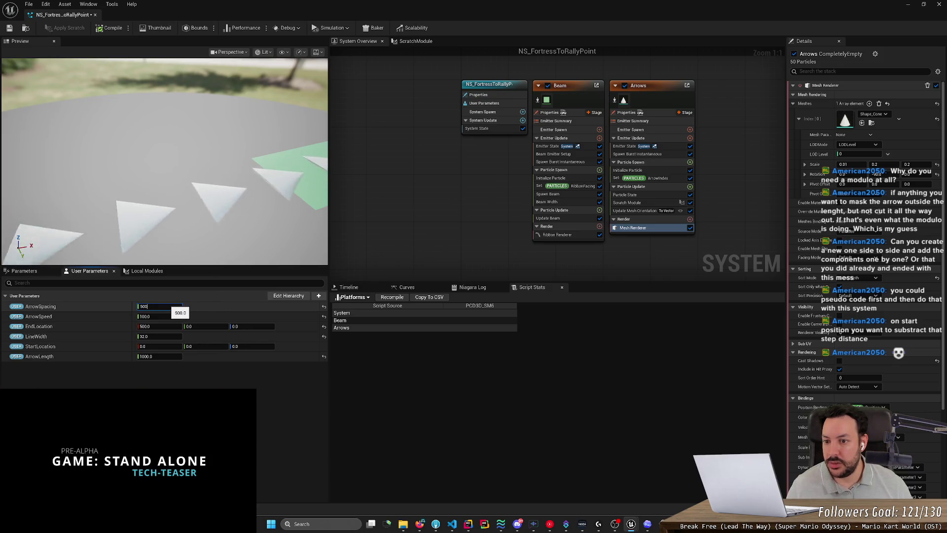
# Step: Try ArrowSpacing values of 15, 2750 and 3750, then enter 1250
pyautogui.write('15')
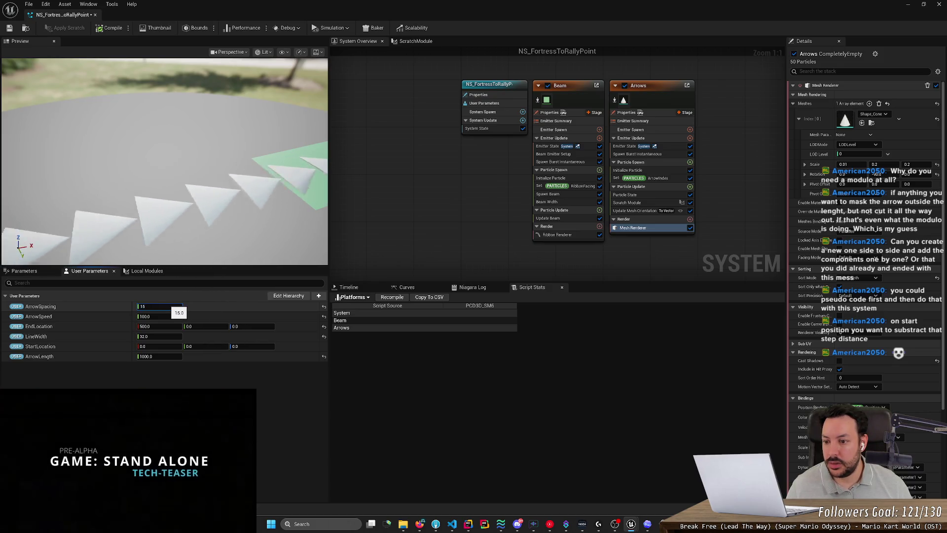
pyautogui.press('Return')
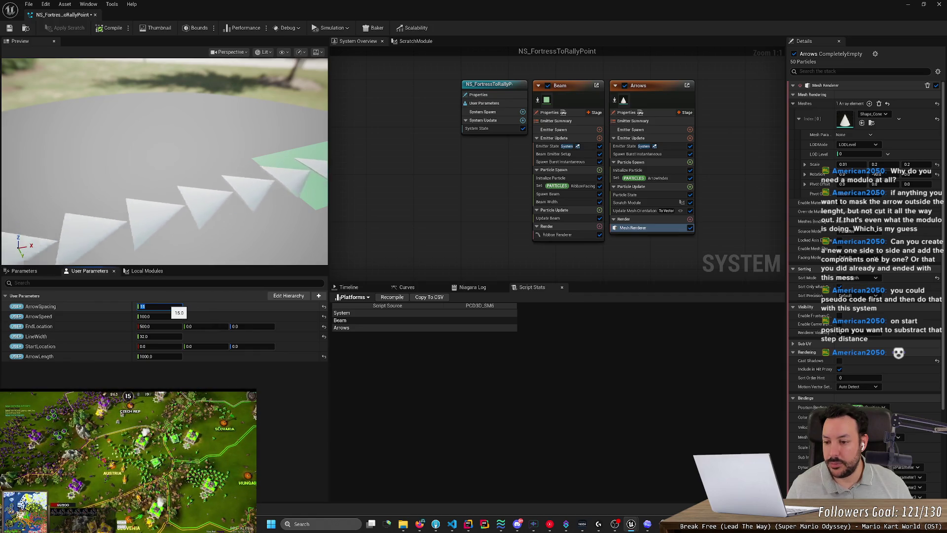
pyautogui.write('1500.0')
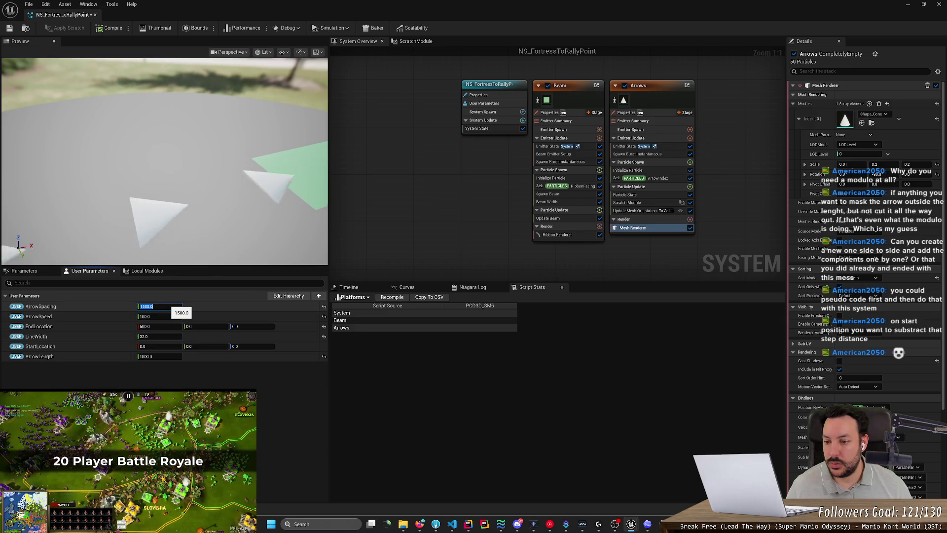
pyautogui.write('2750')
pyautogui.press('Return')
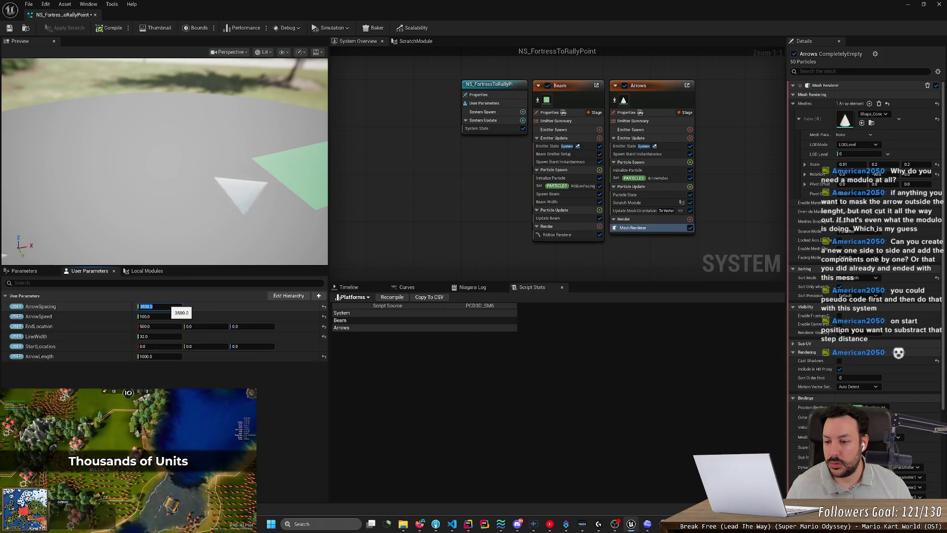
pyautogui.write('750')
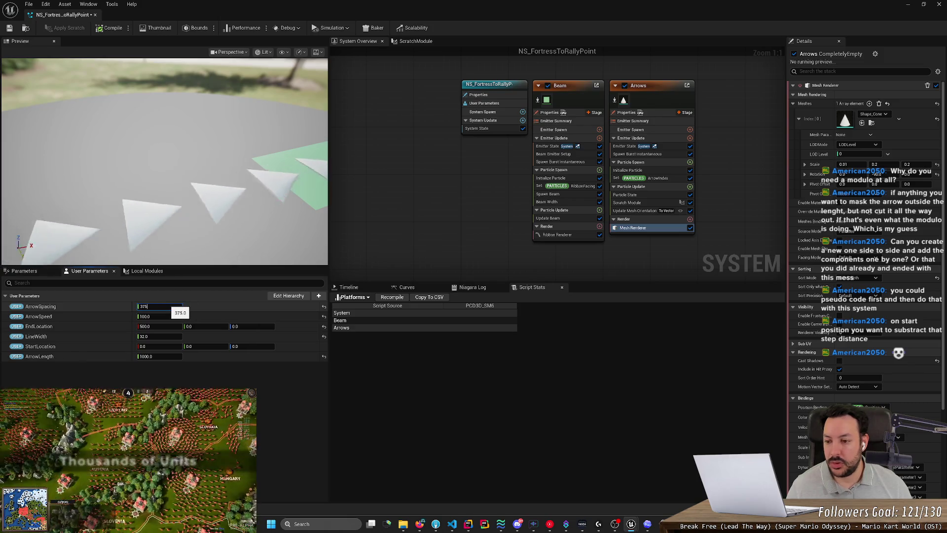
pyautogui.press('Return')
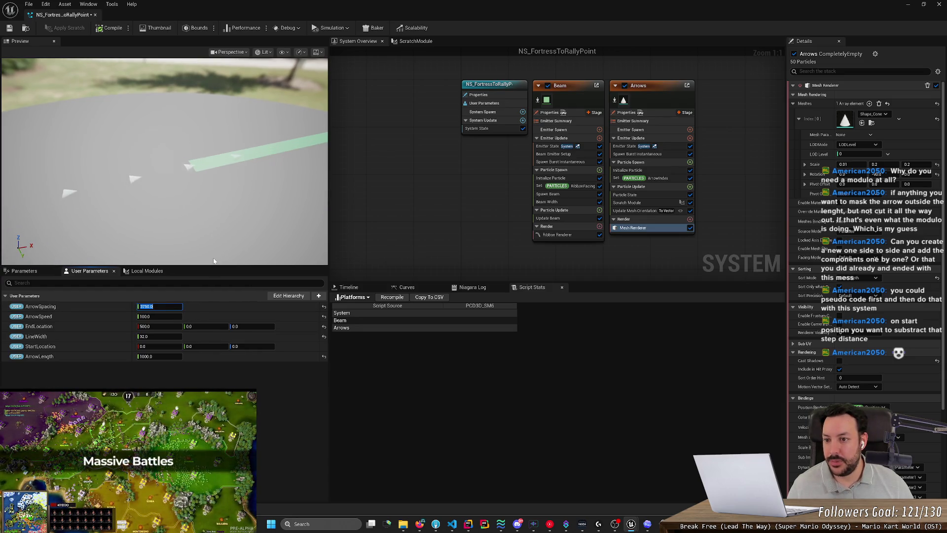
pyautogui.write('12')
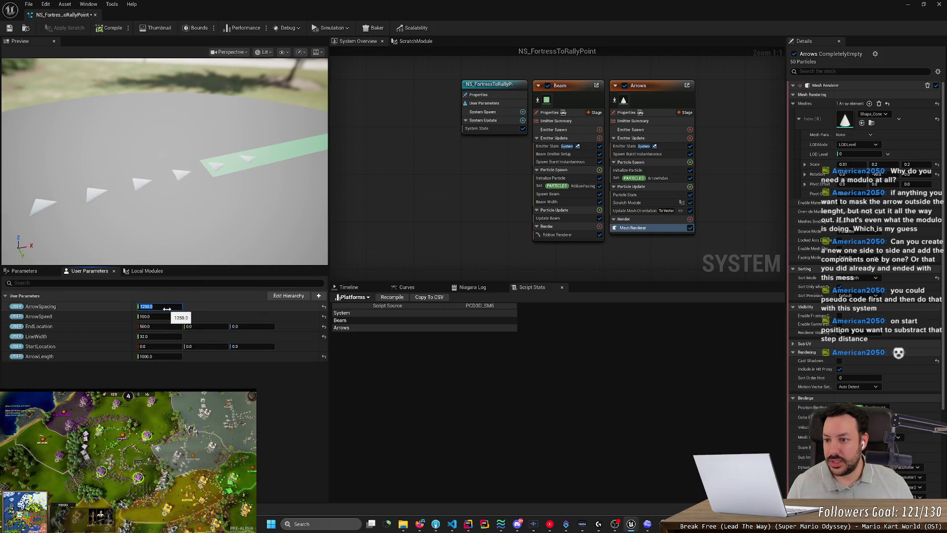
pyautogui.click(168, 356)
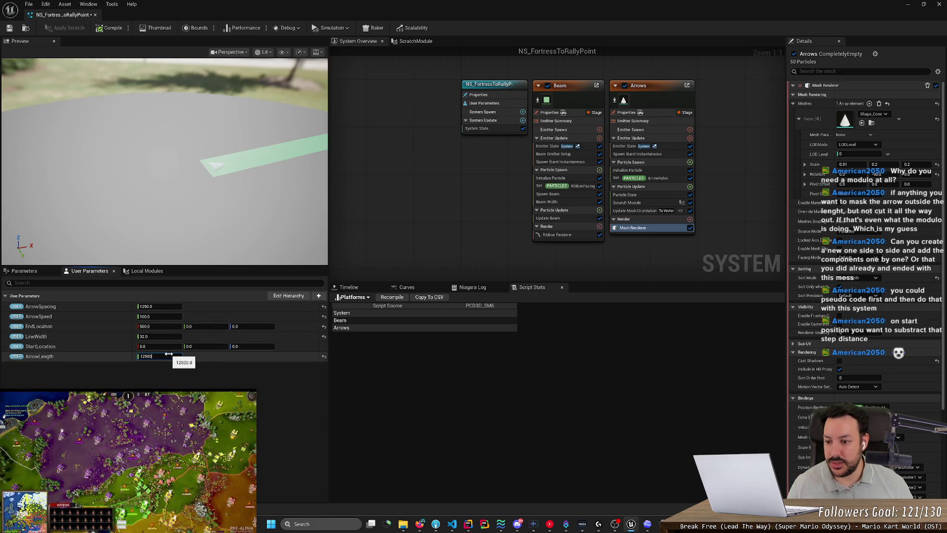
# Step: Experiment with retyped ArrowSpacing values, using undo and redo to return to 3750
pyautogui.click(173, 310)
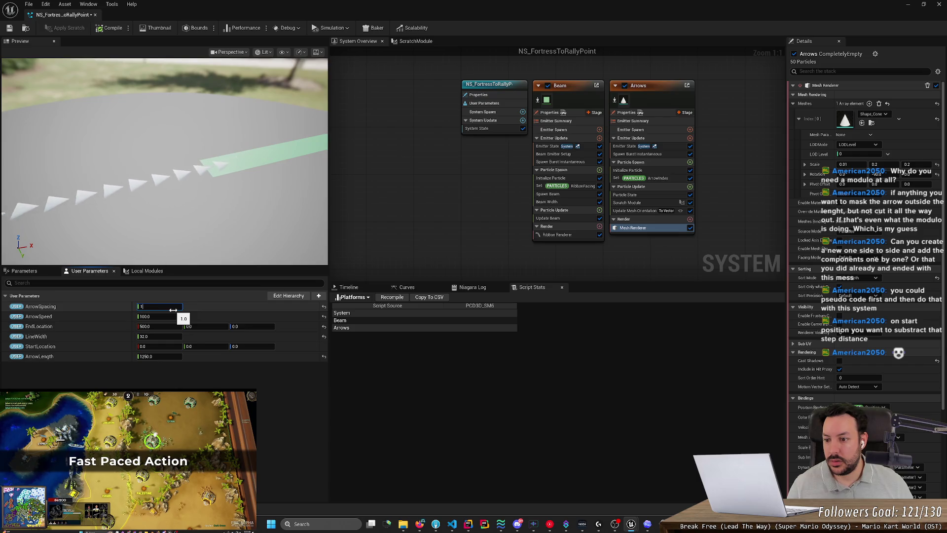
pyautogui.write('000')
pyautogui.press('BackSpace')
pyautogui.press('BackSpace')
pyautogui.press('BackSpace')
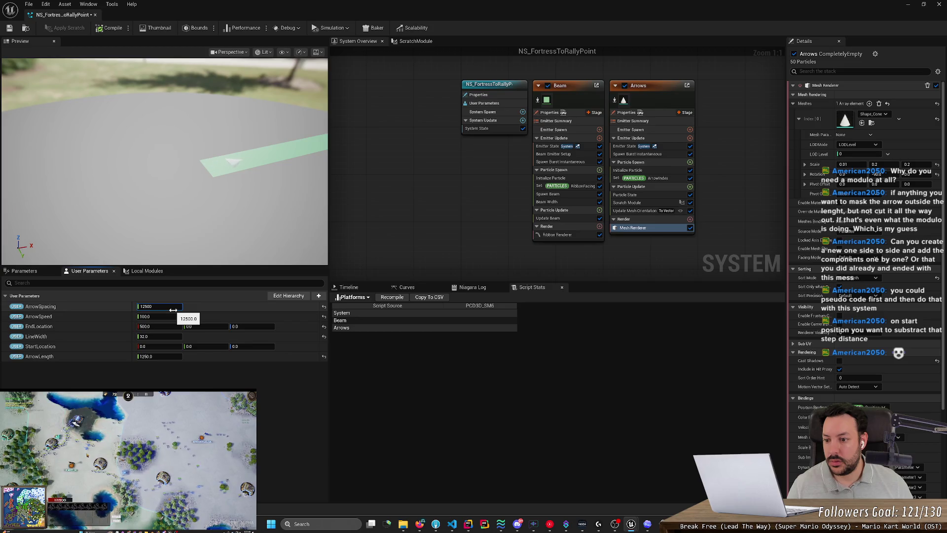
pyautogui.press('BackSpace')
pyautogui.press('BackSpace')
pyautogui.press('BackSpace')
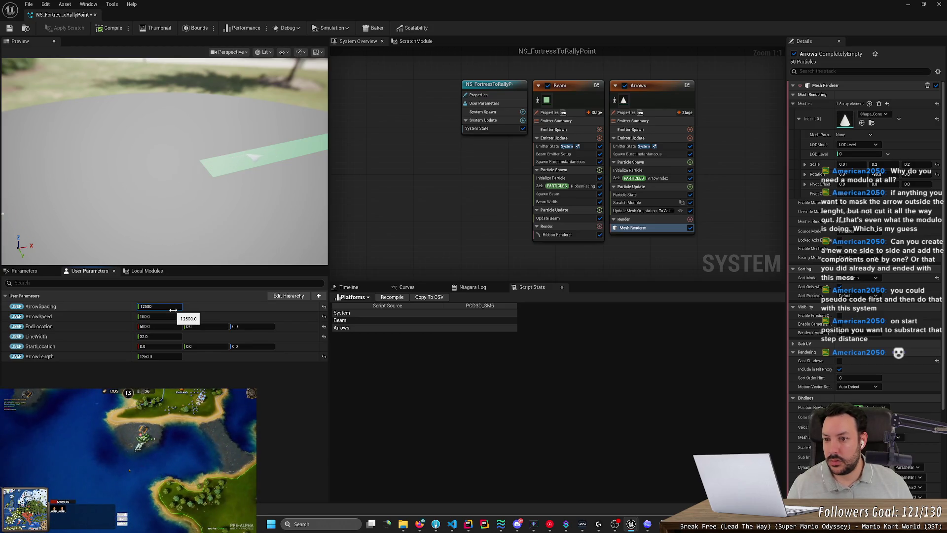
pyautogui.write('50')
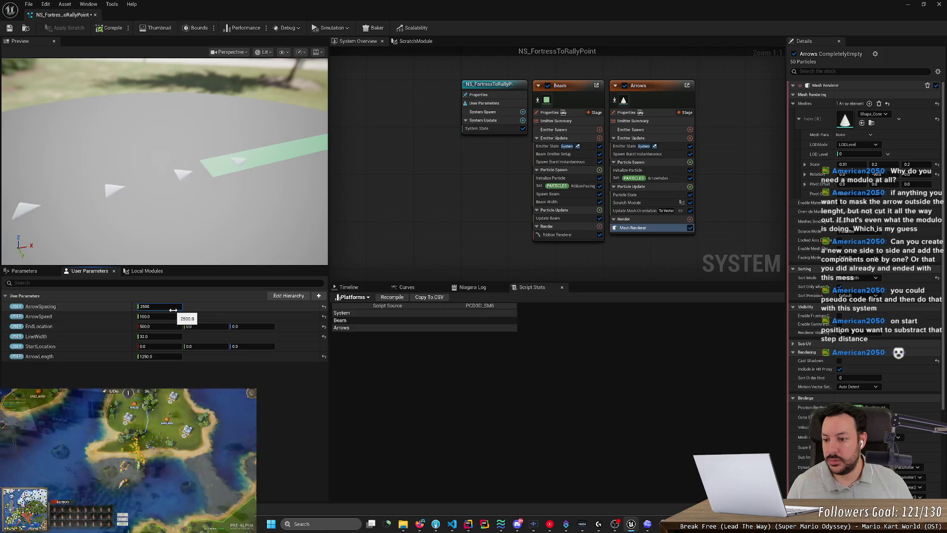
pyautogui.press('BackSpace')
pyautogui.press('BackSpace')
pyautogui.press('BackSpace')
pyautogui.write('37')
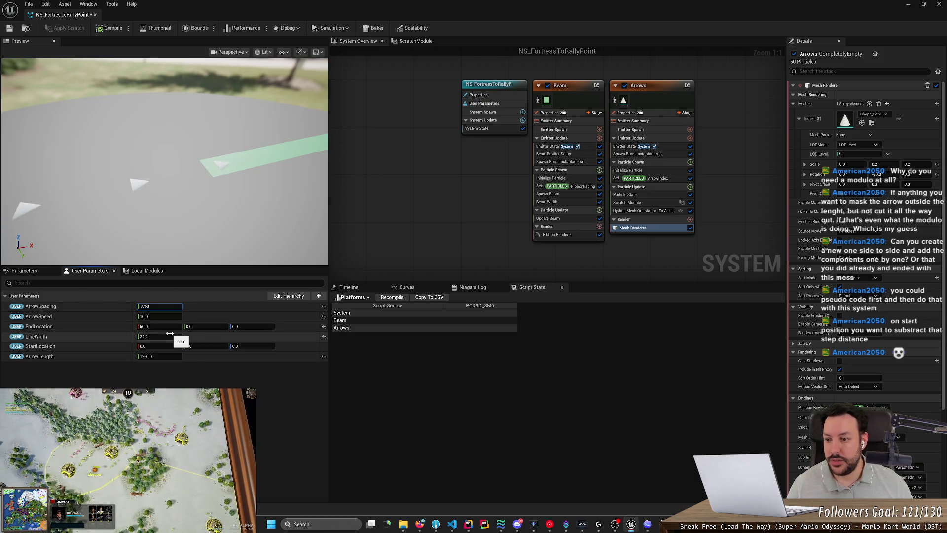
pyautogui.hotkey('ctrl', 'z')
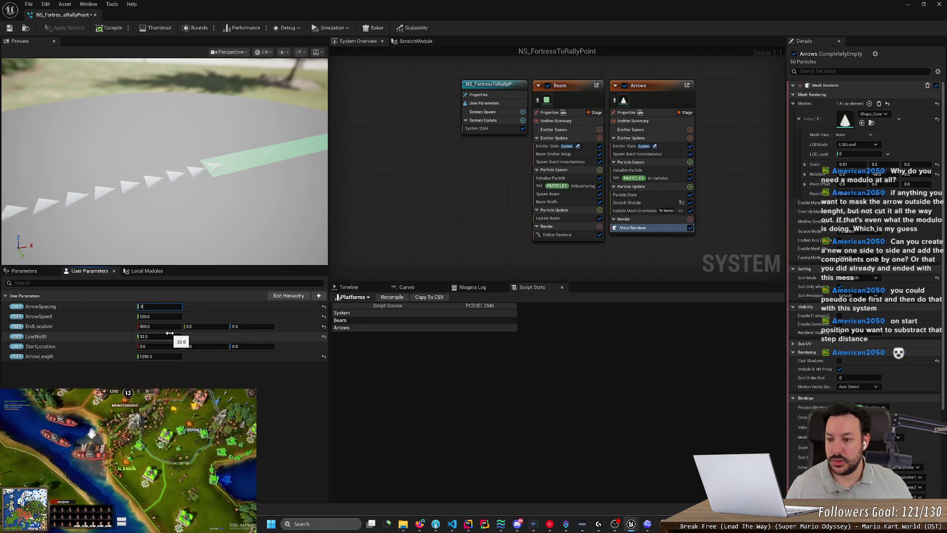
pyautogui.hotkey('ctrl', 'y')
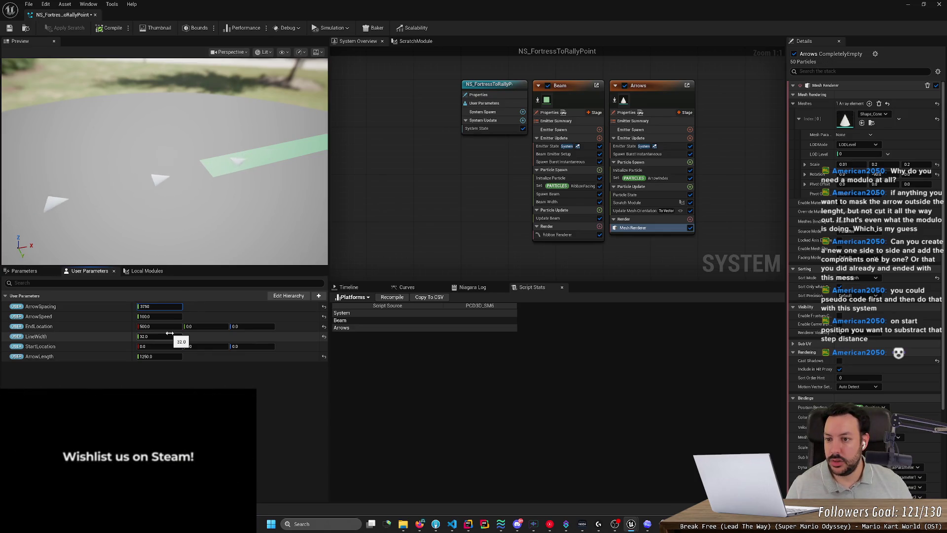
# Step: Set ArrowLength to 1000 and compare ArrowSpacing values of 2250, 3750 and 1000
pyautogui.click(161, 356)
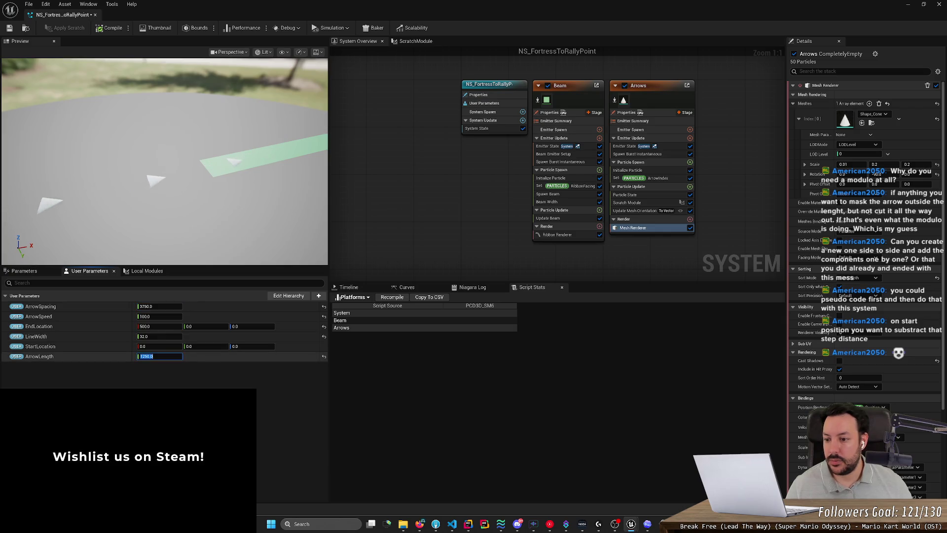
pyautogui.write('100')
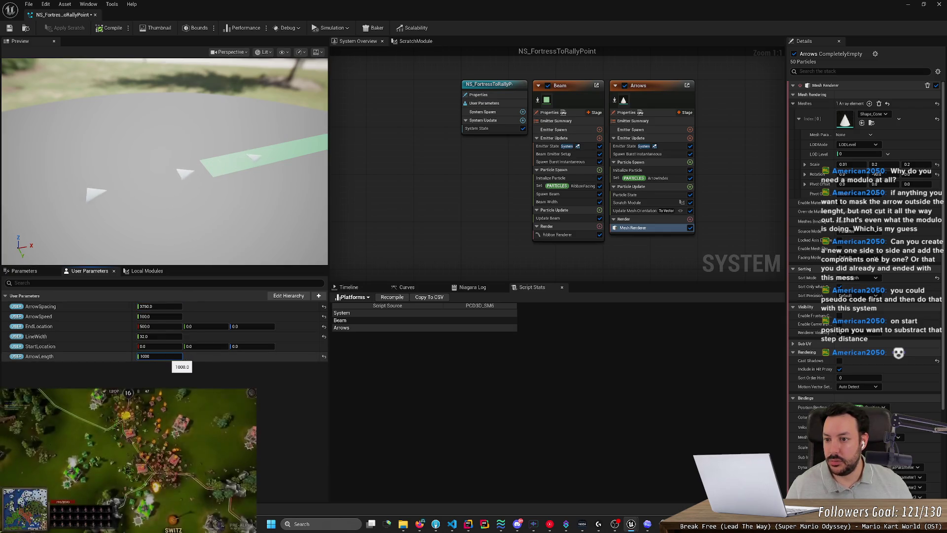
pyautogui.click(162, 307)
pyautogui.write('2250')
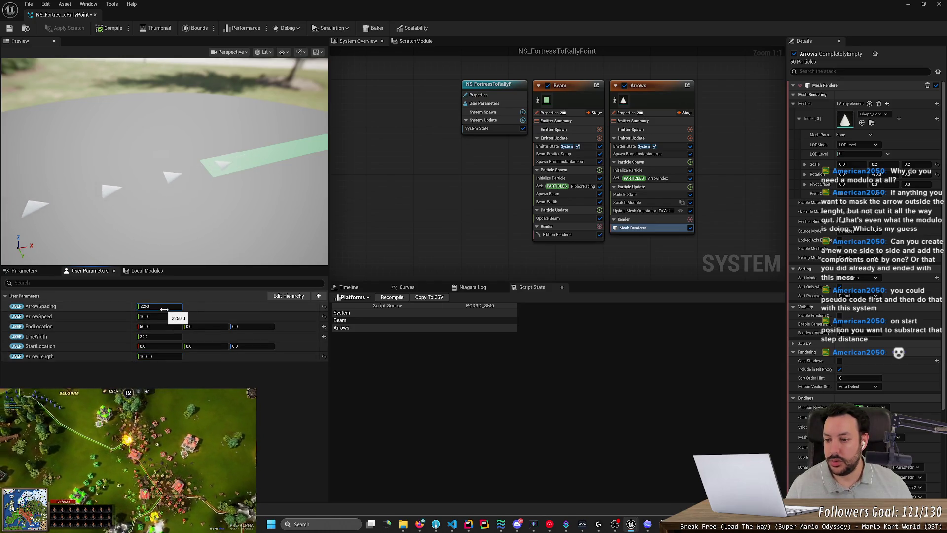
pyautogui.press('Return')
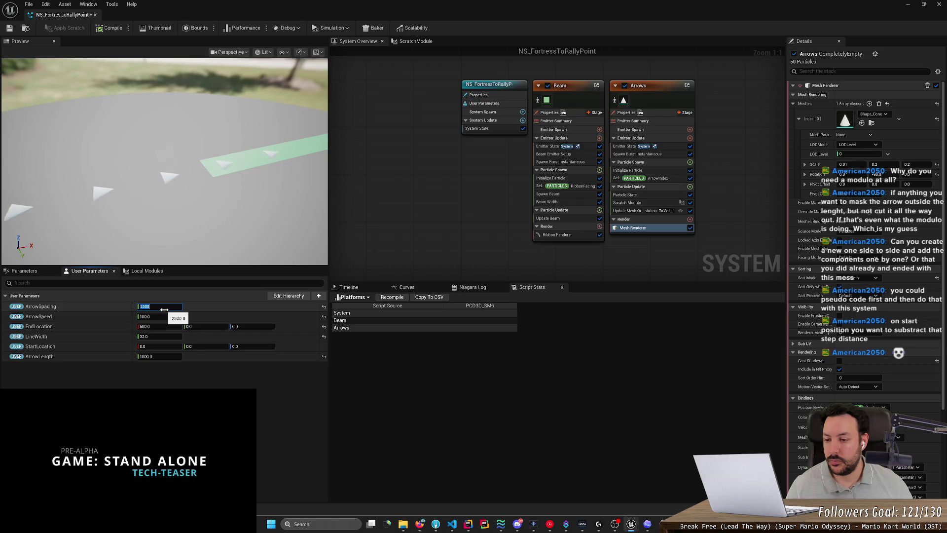
pyautogui.write('3750')
pyautogui.press('Return')
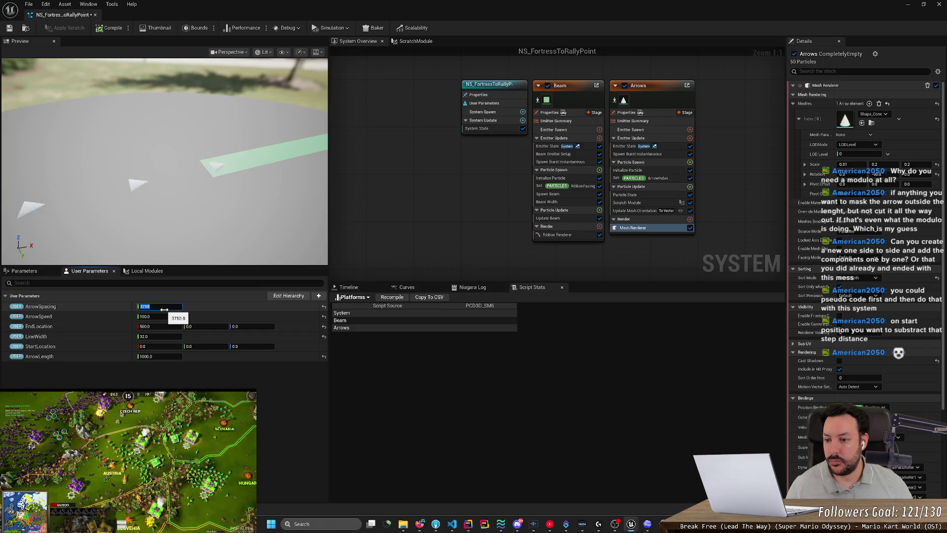
pyautogui.write('1000')
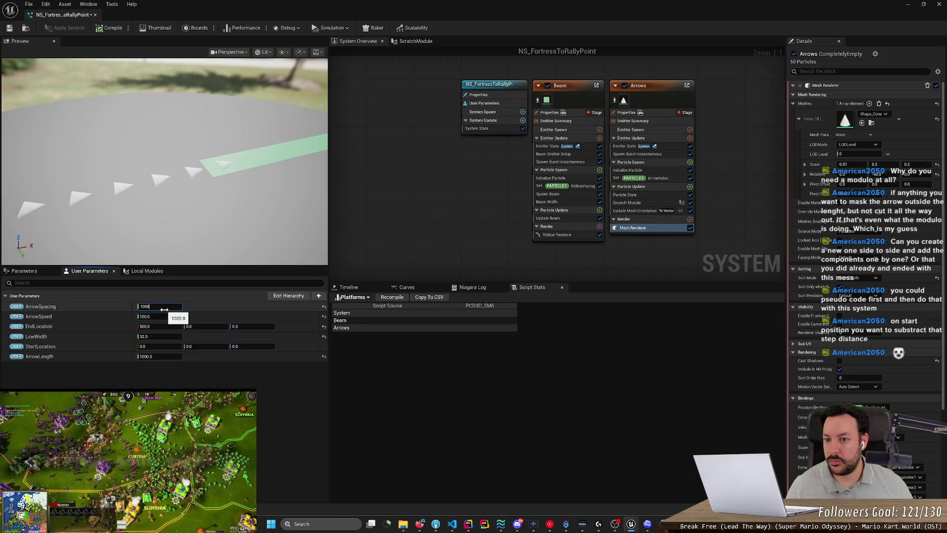
pyautogui.write('1')
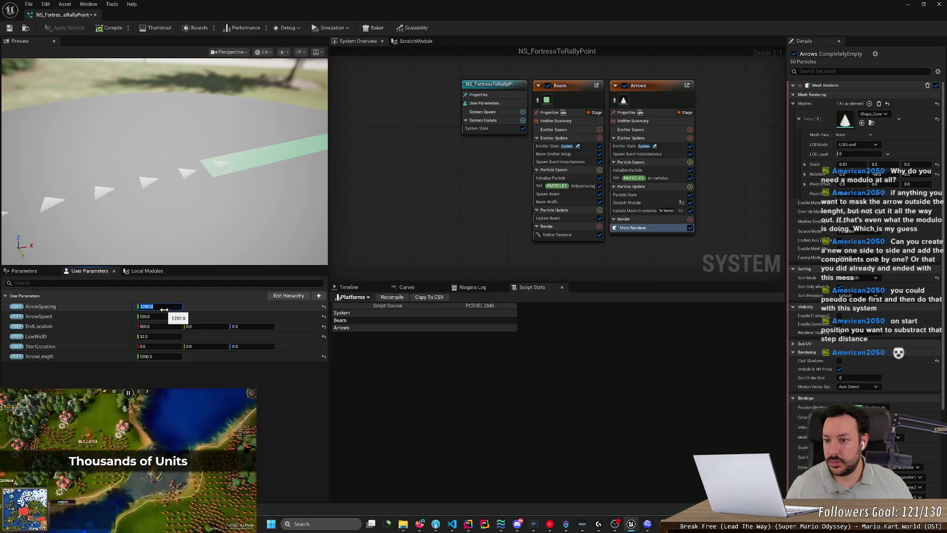
pyautogui.write('1000')
pyautogui.press('Return')
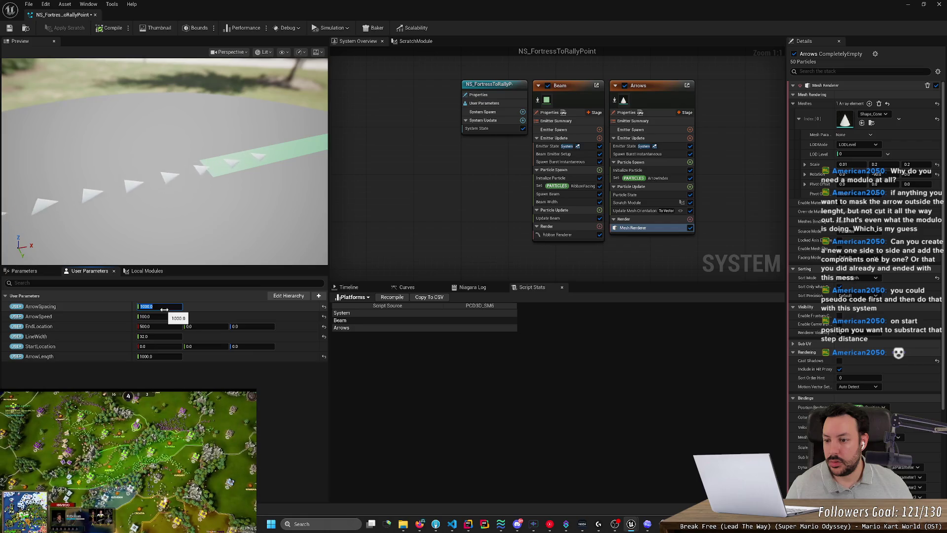
# Step: Set ArrowLength to 1250 and ArrowSpacing to 1250
pyautogui.click(158, 356)
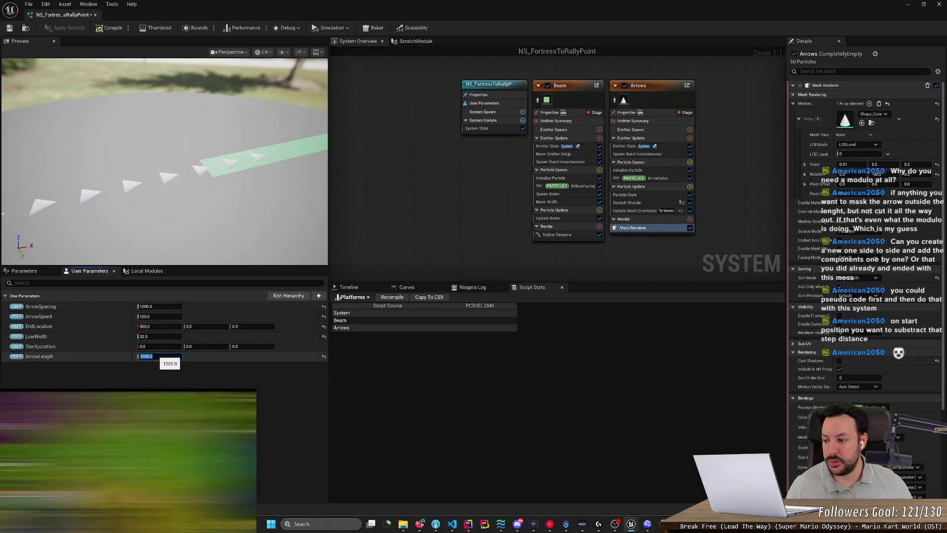
pyautogui.write('1250')
pyautogui.press('Return')
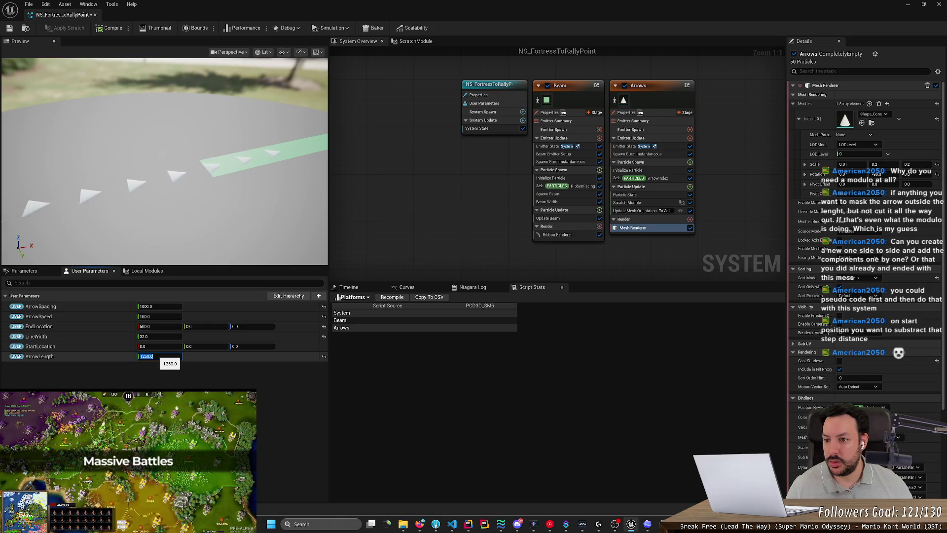
pyautogui.click(158, 307)
pyautogui.write('1250')
pyautogui.press('Return')
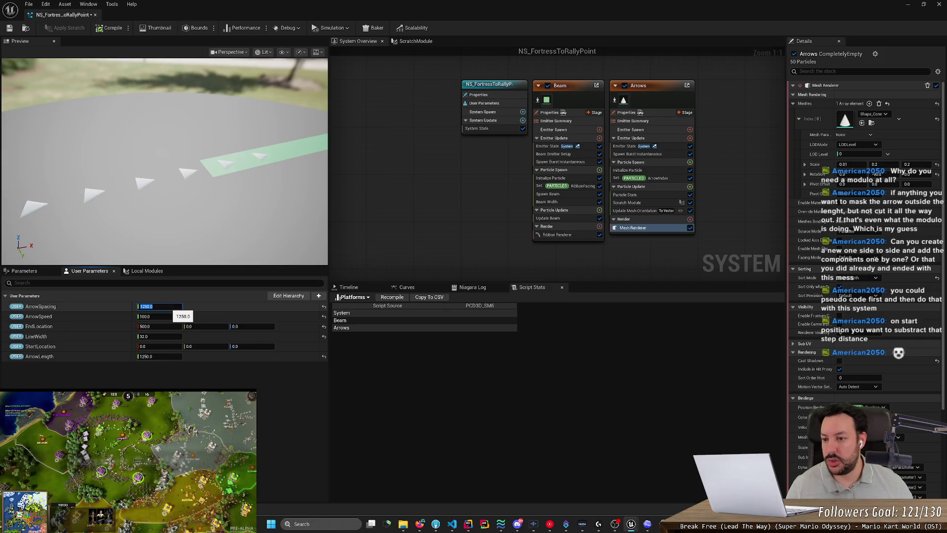
pyautogui.moveTo(165, 163); pyautogui.dragTo(165, 153)
pyautogui.moveTo(174, 242)
pyautogui.mouseDown()
pyautogui.moveTo(163, 242)
pyautogui.moveTo(173, 243)
pyautogui.moveTo(174, 227)
pyautogui.moveTo(170, 241)
pyautogui.moveTo(162, 214)
pyautogui.mouseUp()
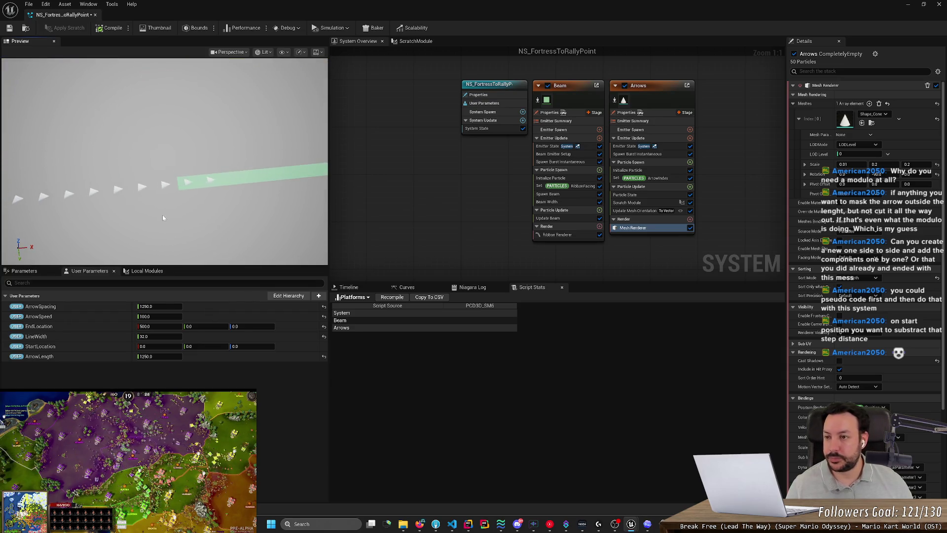
pyautogui.click(11, 29)
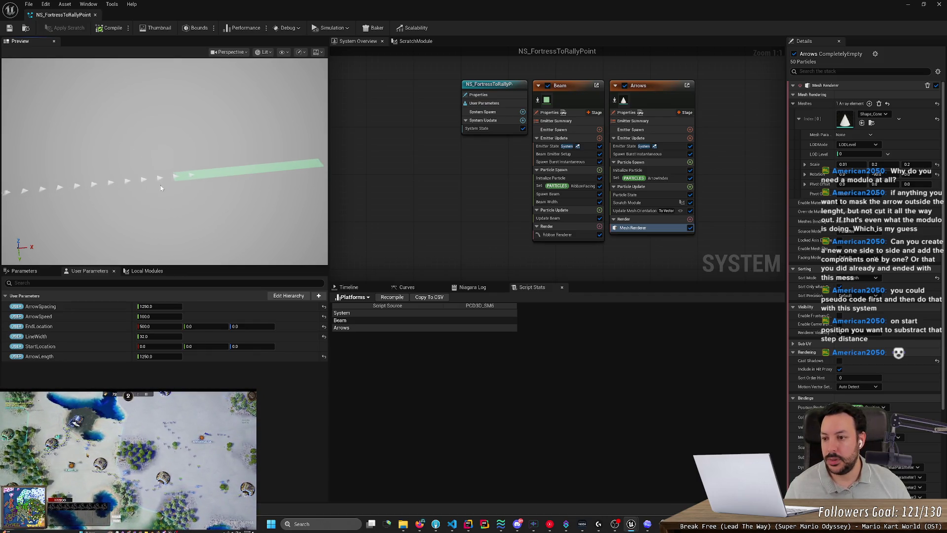
pyautogui.moveTo(161, 188)
pyautogui.mouseDown()
pyautogui.moveTo(138, 171)
pyautogui.moveTo(153, 198)
pyautogui.moveTo(153, 163)
pyautogui.moveTo(159, 173)
pyautogui.mouseUp()
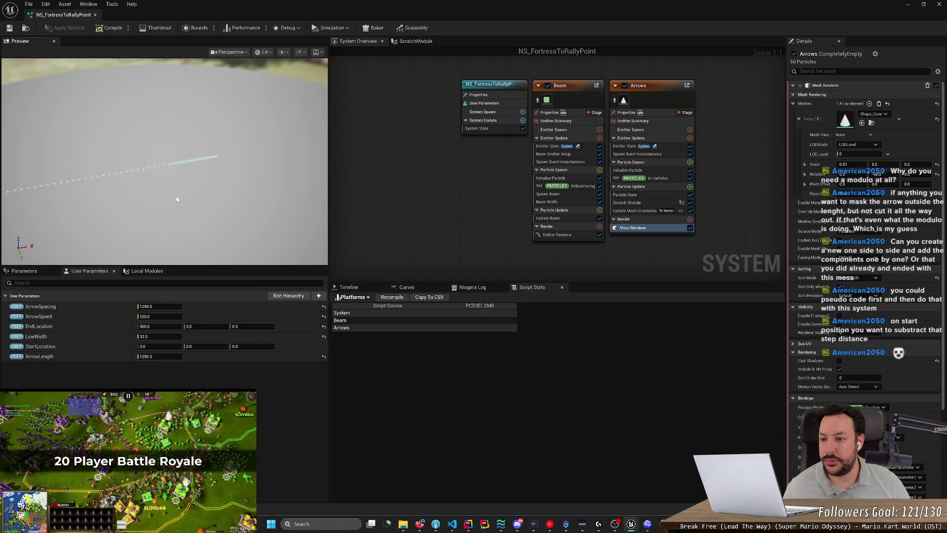
pyautogui.scroll(3, 201, 177)
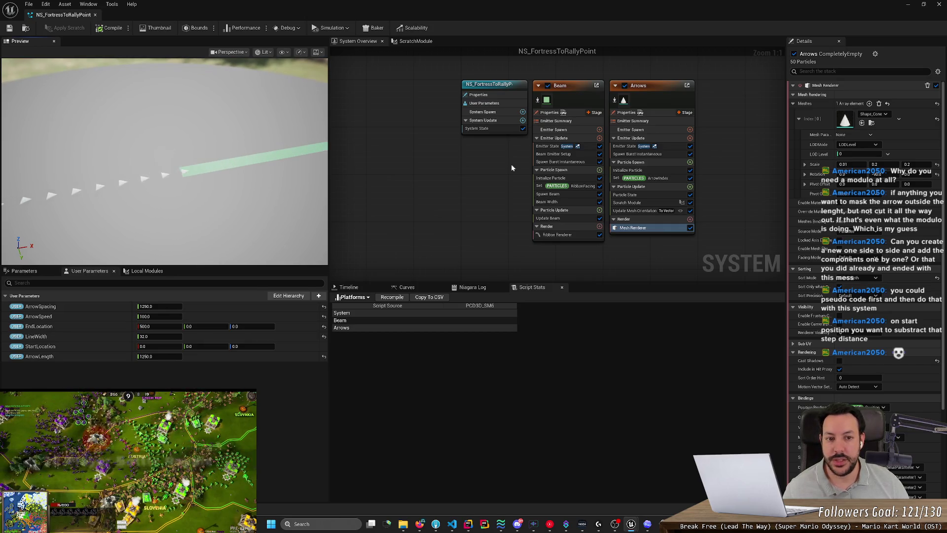
pyautogui.scroll(-3, 265, 165)
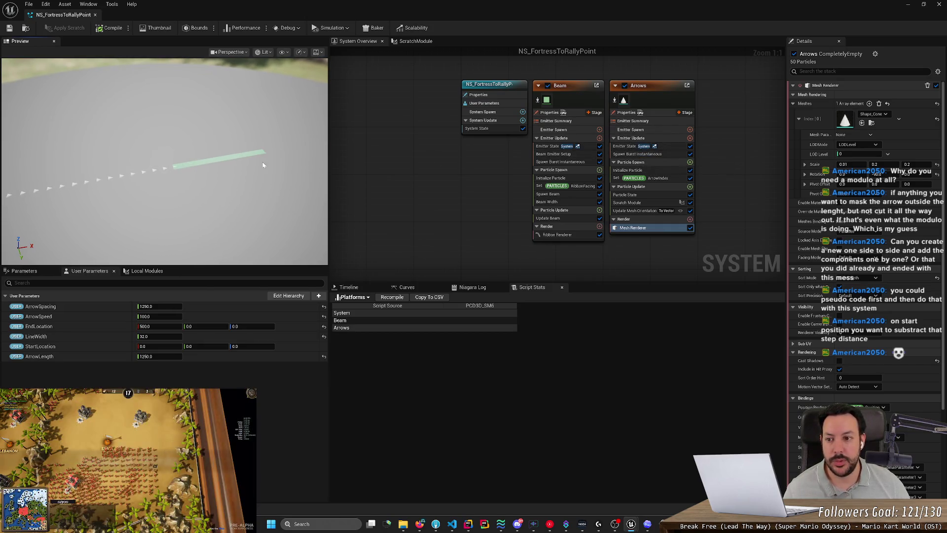
pyautogui.scroll(2, 236, 148)
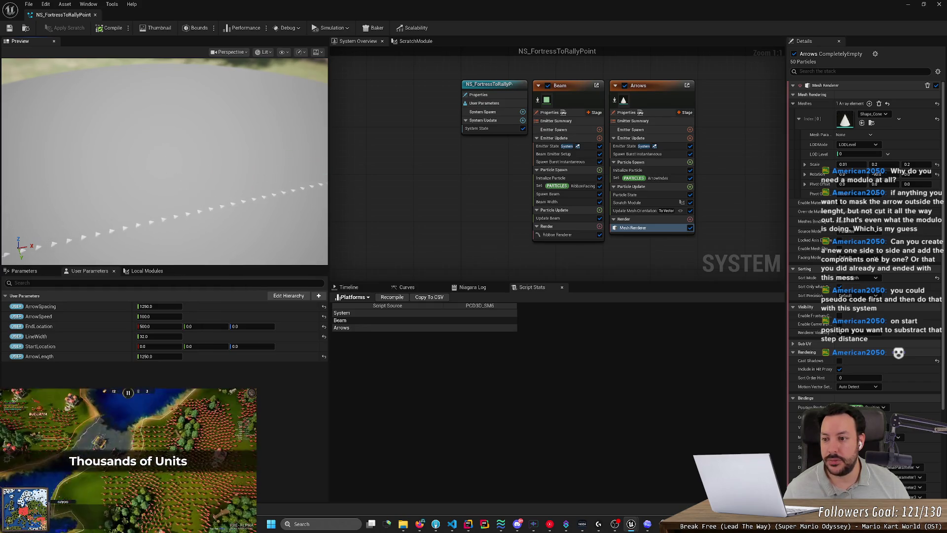
pyautogui.scroll(-3, 234, 142)
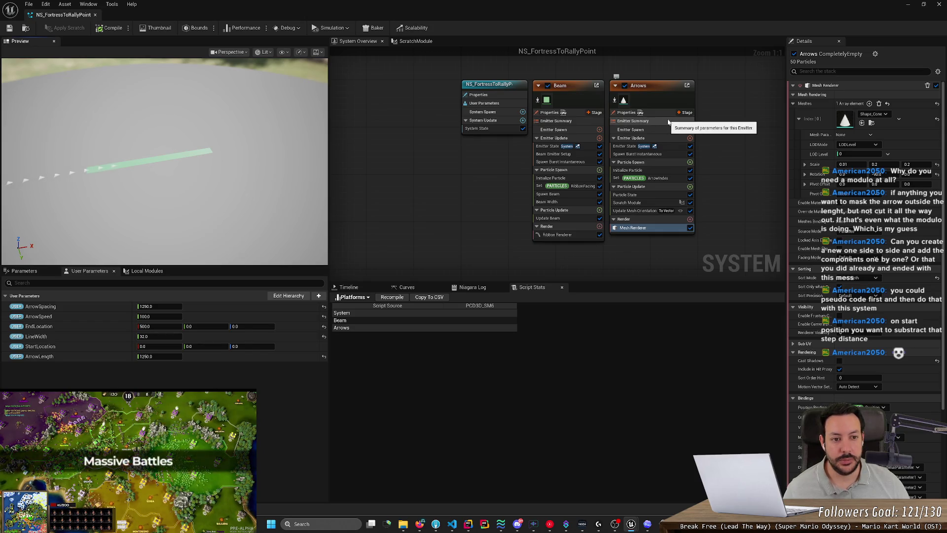
# Step: Set the Arrows emitter's Spawn Burst Instantaneous Spawn Count to 32 and check the preview
pyautogui.click(652, 154)
pyautogui.moveTo(867, 97); pyautogui.dragTo(406, 148)
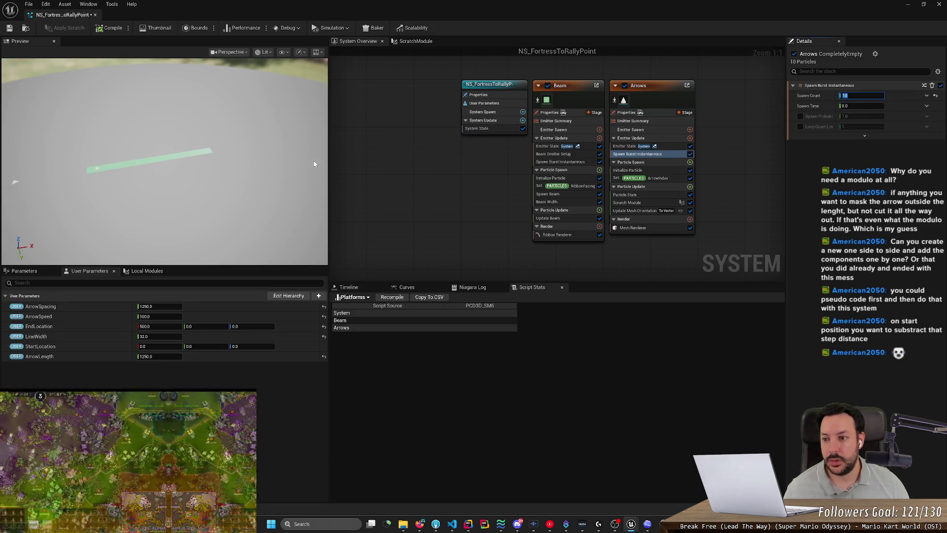
pyautogui.moveTo(861, 96); pyautogui.dragTo(876, 95)
pyautogui.write('320')
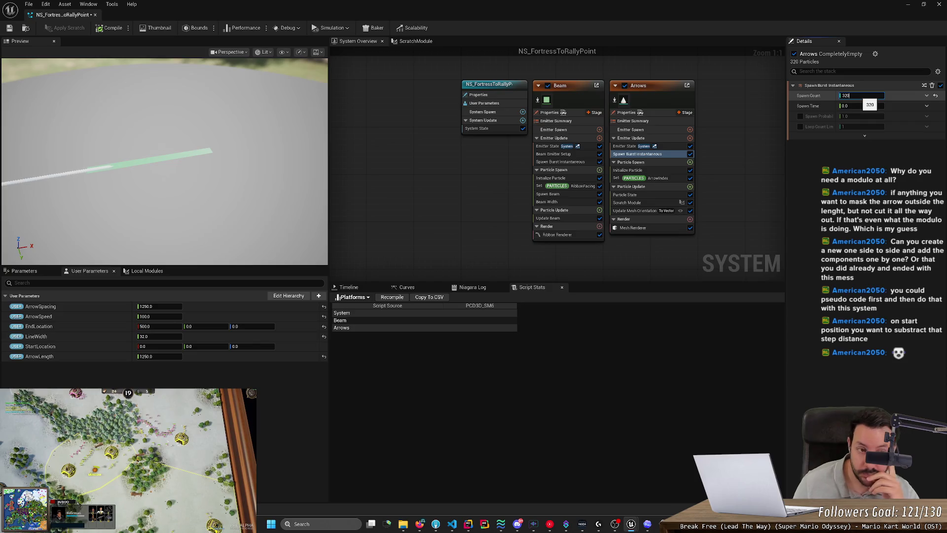
pyautogui.press('BackSpace')
pyautogui.press('Return')
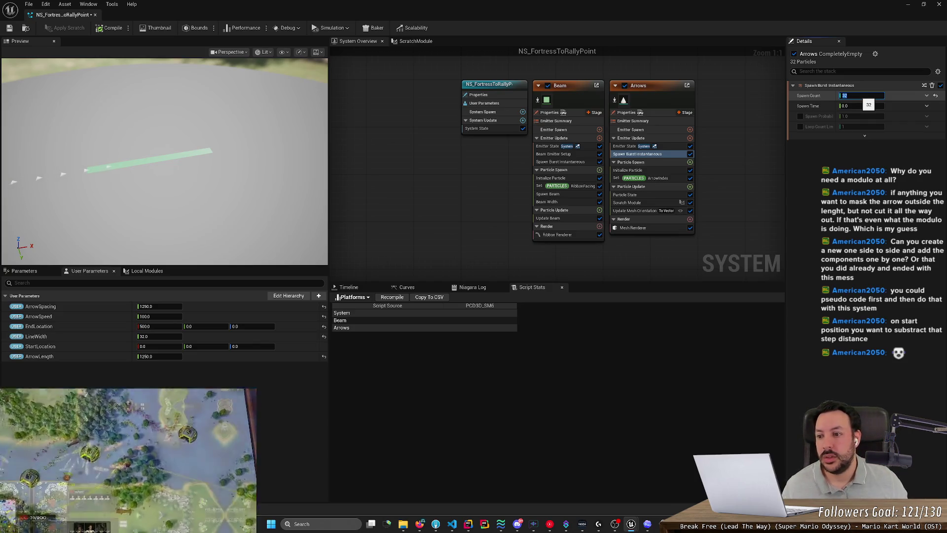
pyautogui.moveTo(105, 149)
pyautogui.mouseDown()
pyautogui.moveTo(119, 119)
pyautogui.moveTo(91, 149)
pyautogui.mouseUp()
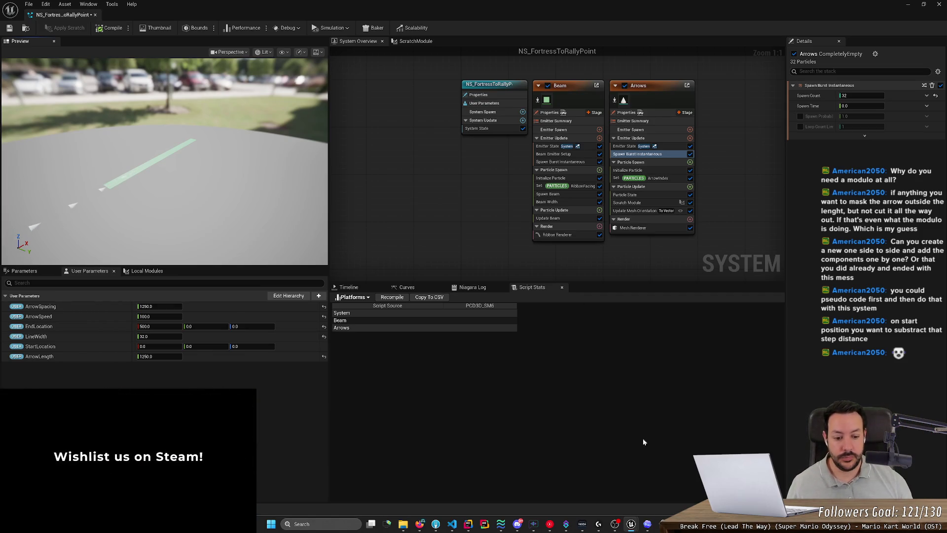
pyautogui.click(663, 524)
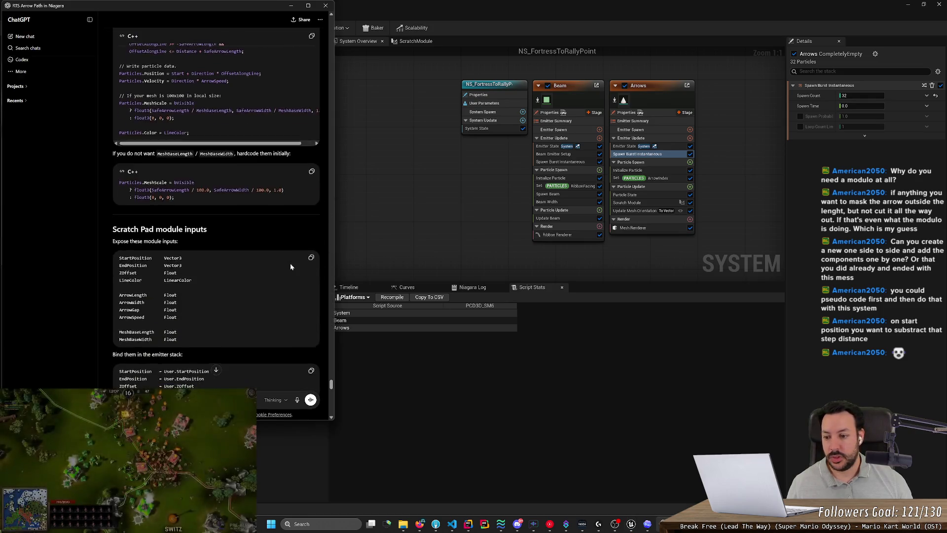
# Step: Review ChatGPT's latest reply down to its Masked Unlit material and Arrow ZOffset 8.0–10.0 advice
pyautogui.click(216, 369)
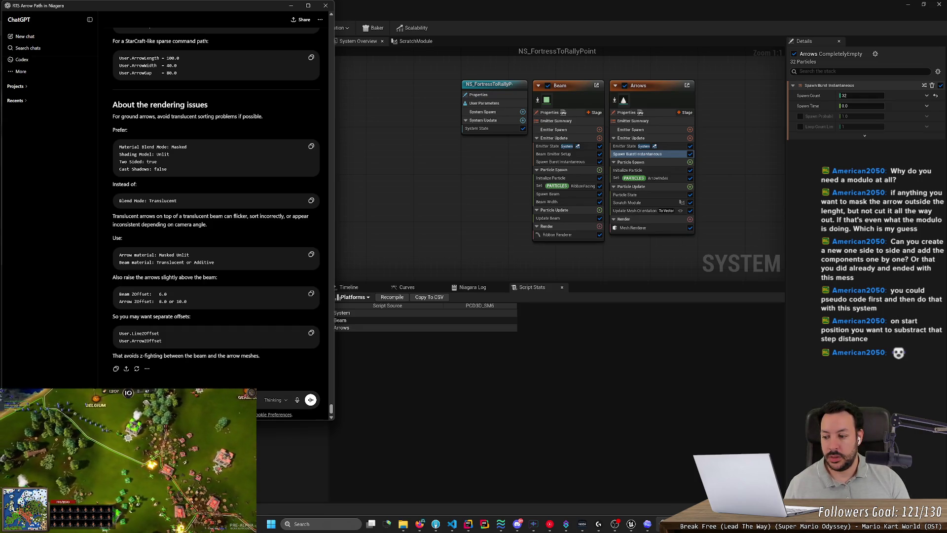
pyautogui.hotkey('ctrl', 'v')
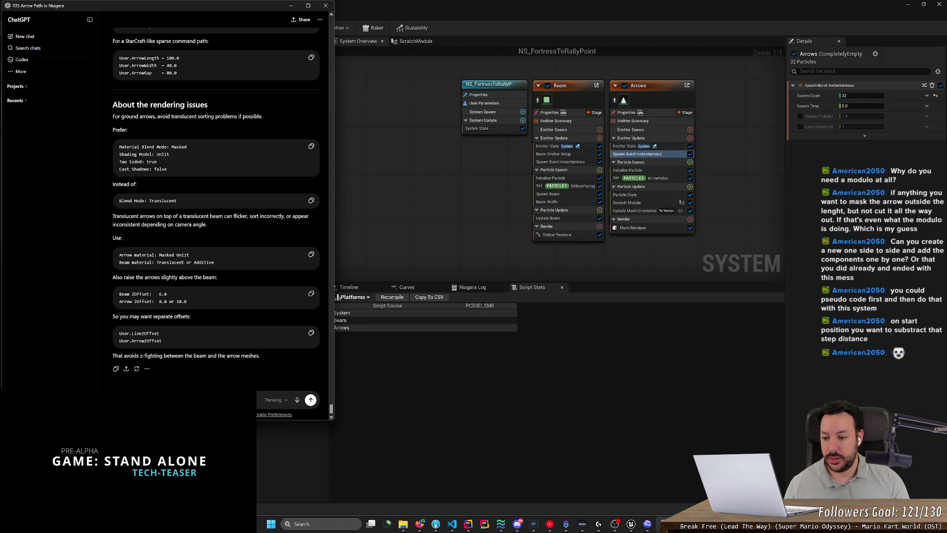
pyautogui.scroll(10, 238, 144)
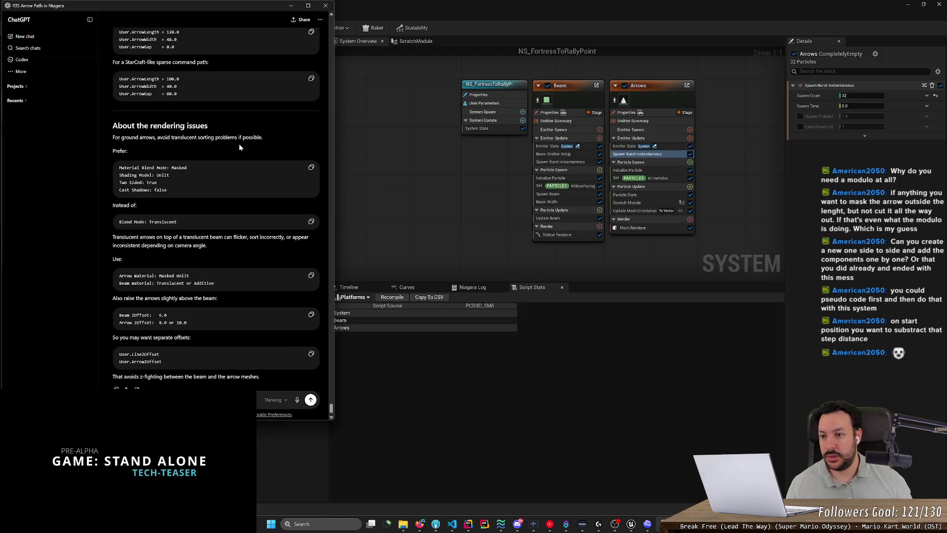
pyautogui.scroll(15, 236, 149)
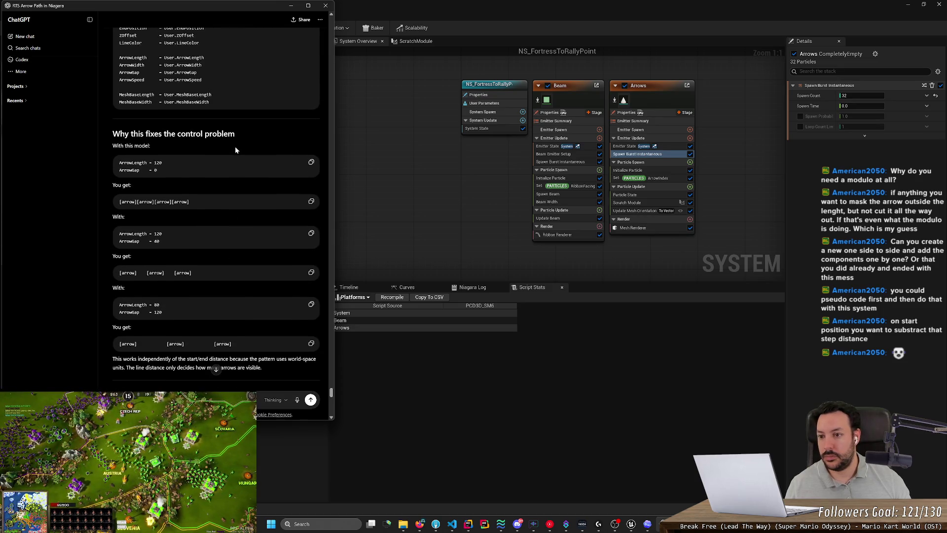
pyautogui.scroll(5, 235, 150)
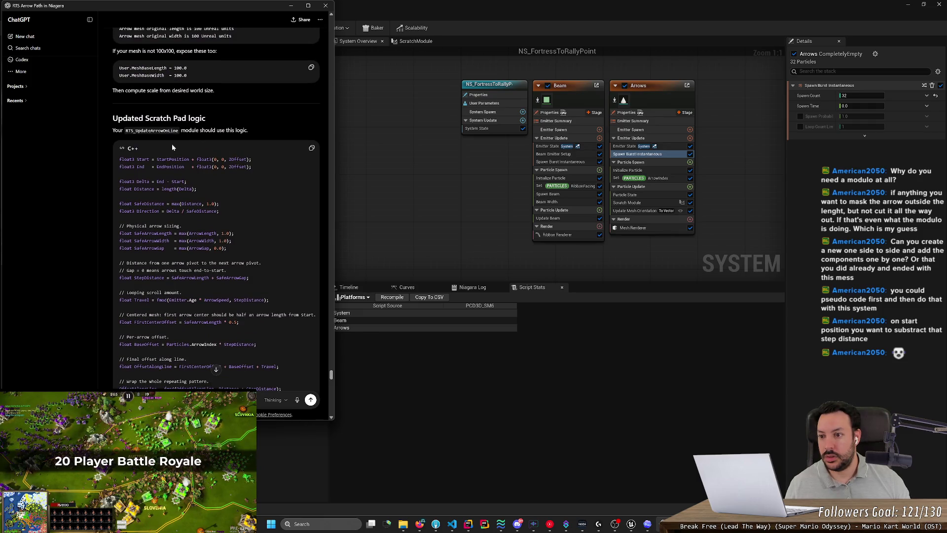
pyautogui.scroll(-3, 203, 145)
pyautogui.scroll(-10, 213, 323)
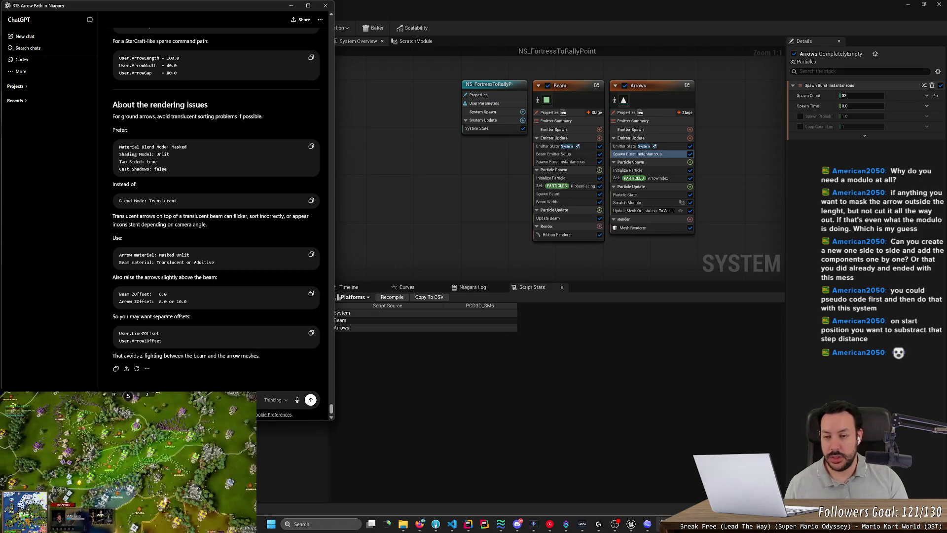
# Step: Write a multi-line prompt requesting simple scratch-module C++ with arrows filling Start-to-End and looping continuously
pyautogui.write('ch')
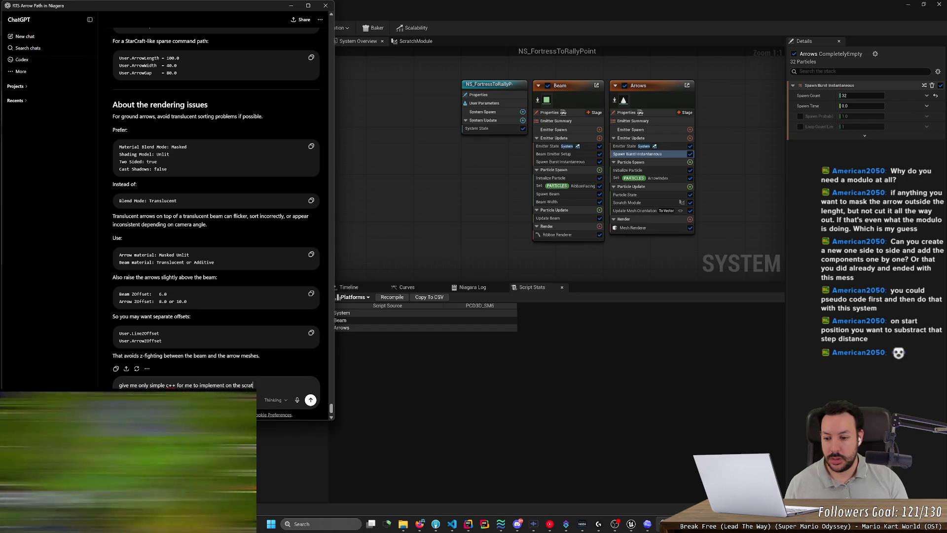
pyautogui.write(' module.')
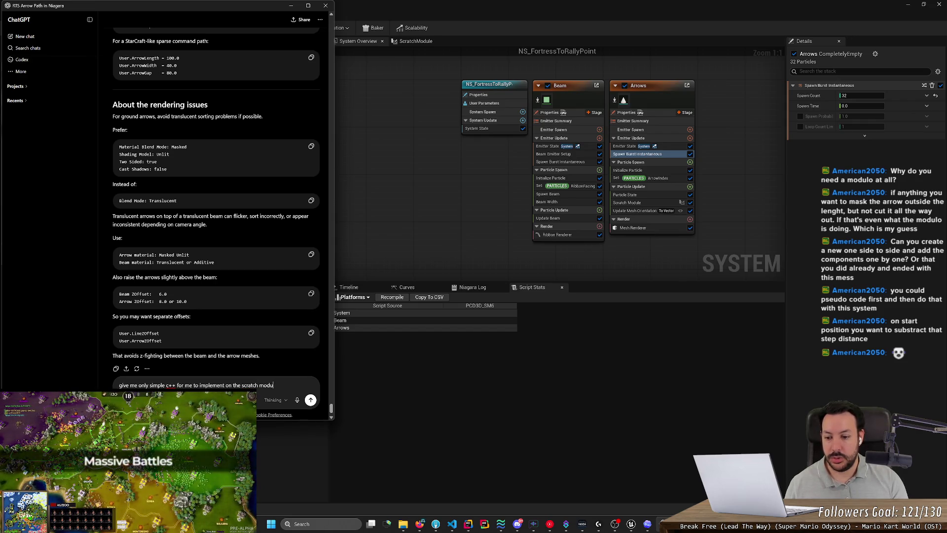
pyautogui.hotkey('shift', 'Return')
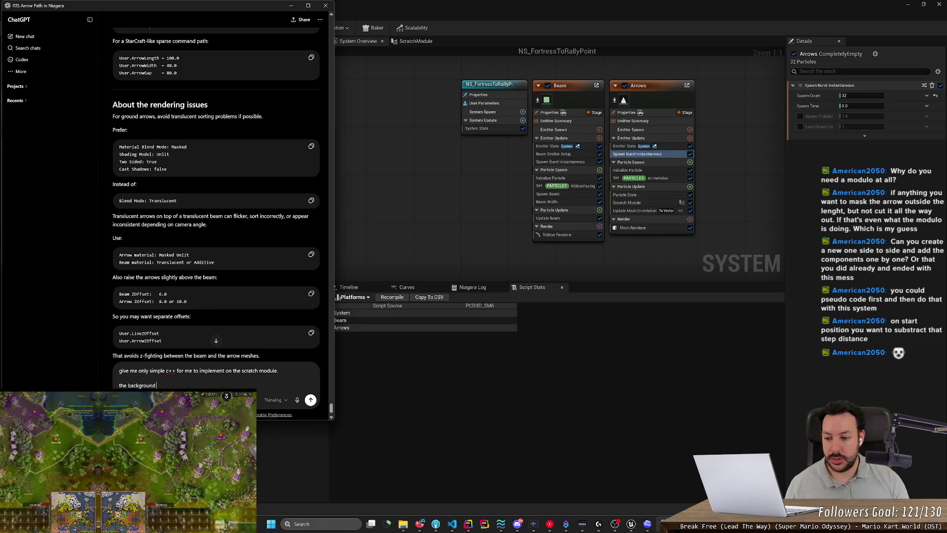
pyautogui.write('line ')
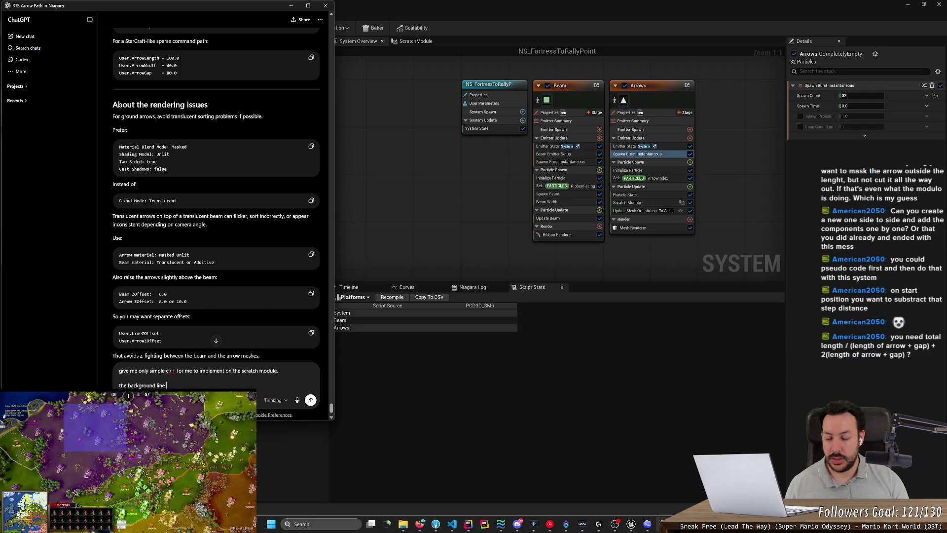
pyautogui.write('ween Start and End P')
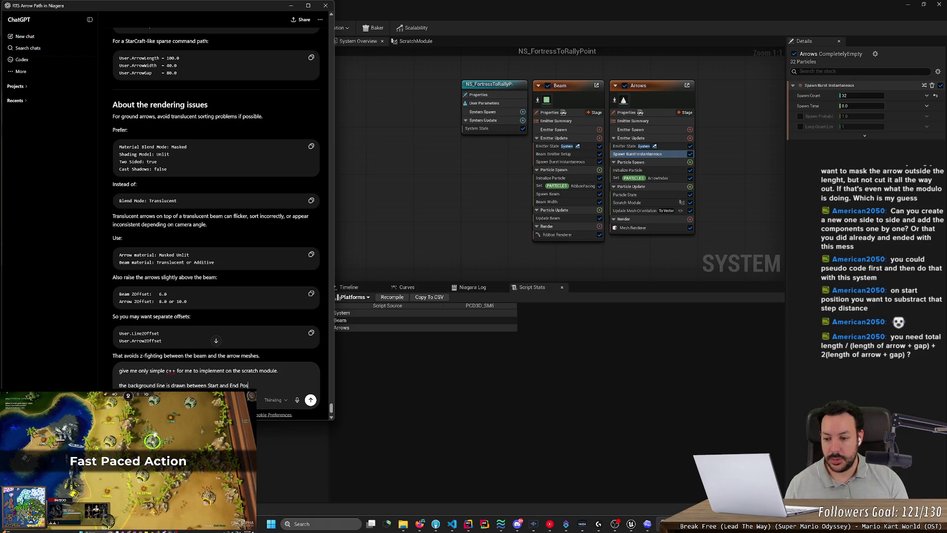
pyautogui.write('osition')
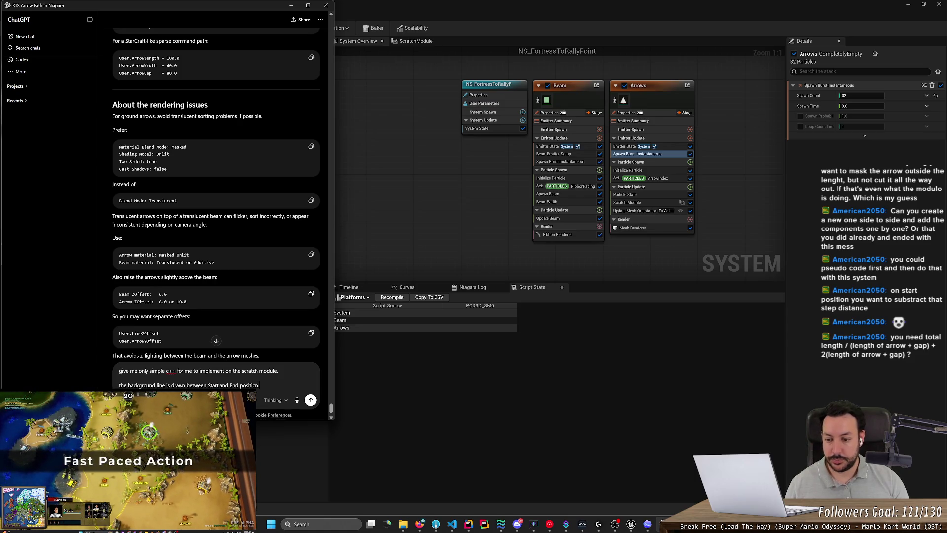
pyautogui.hotkey('shift', 'Return')
pyautogui.write('the arrows should fill in the entire distance')
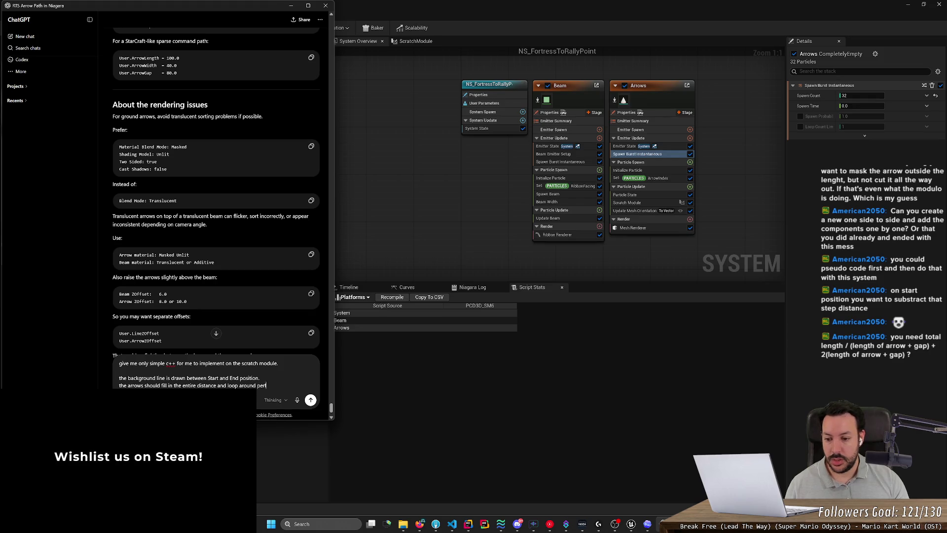
pyautogui.write('an')
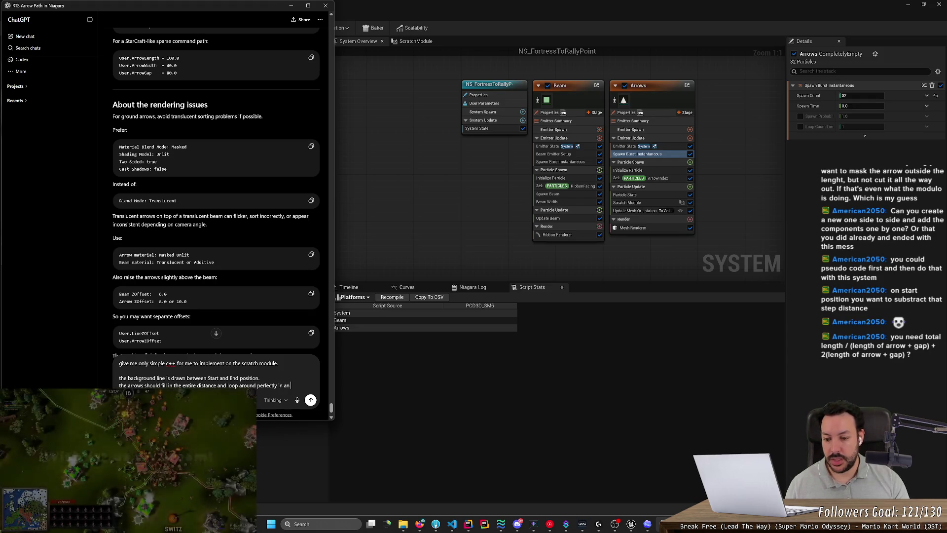
pyautogui.write(' continuous ani')
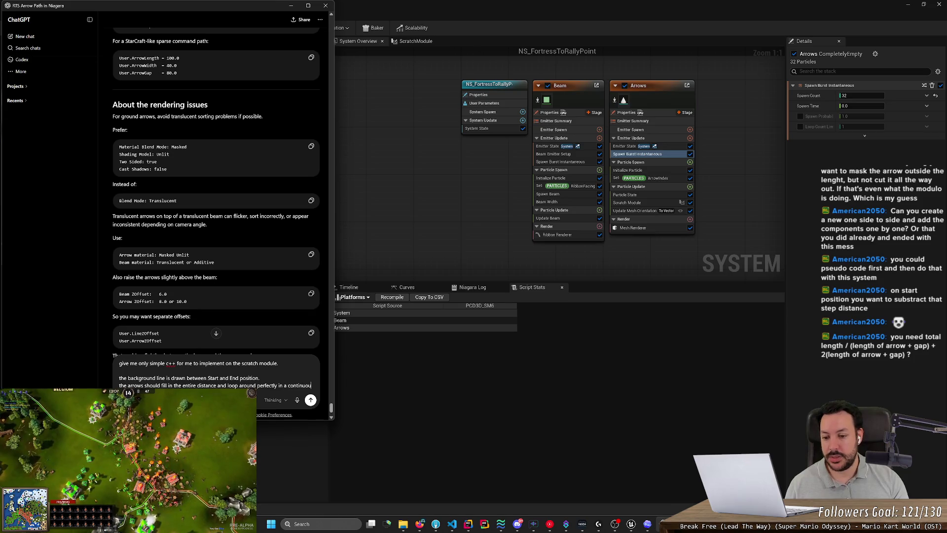